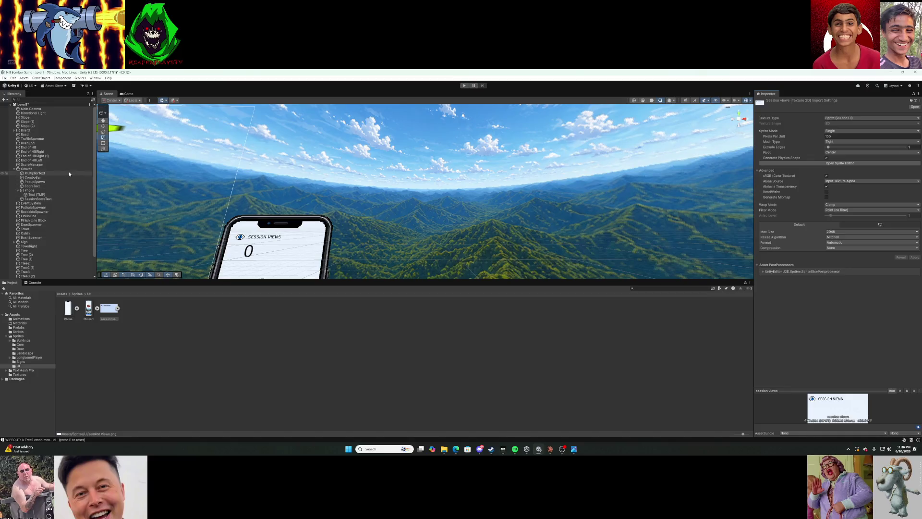
Inspect the Phone, Canvas, ScoreText, Text (TMP) and SessionScoreText objects in the scene.
click(54, 191)
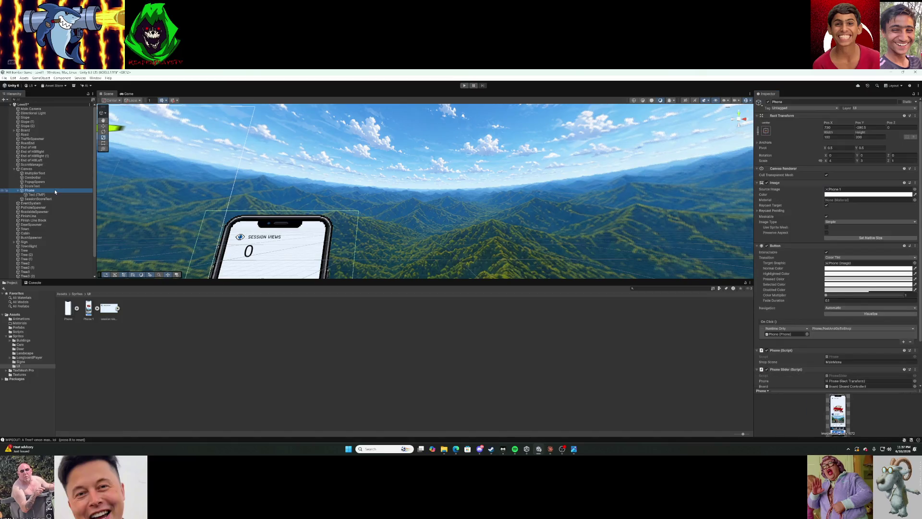
click(37, 169)
drag(180, 176, 439, 207)
key(ctrl+a)
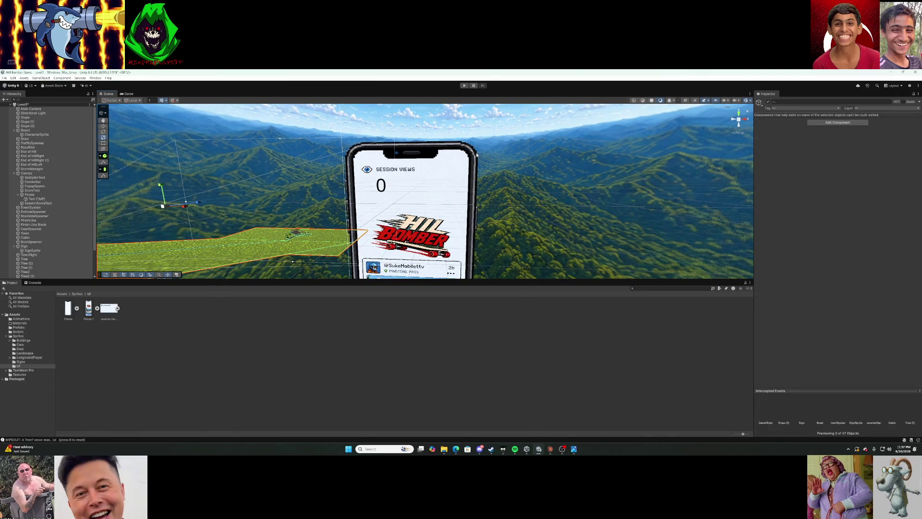
click(48, 191)
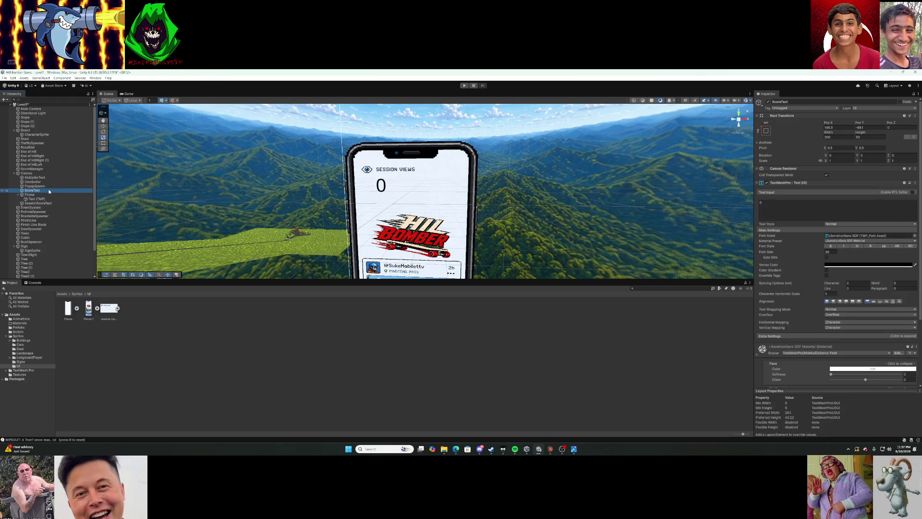
click(48, 194)
click(49, 199)
click(38, 203)
click(49, 199)
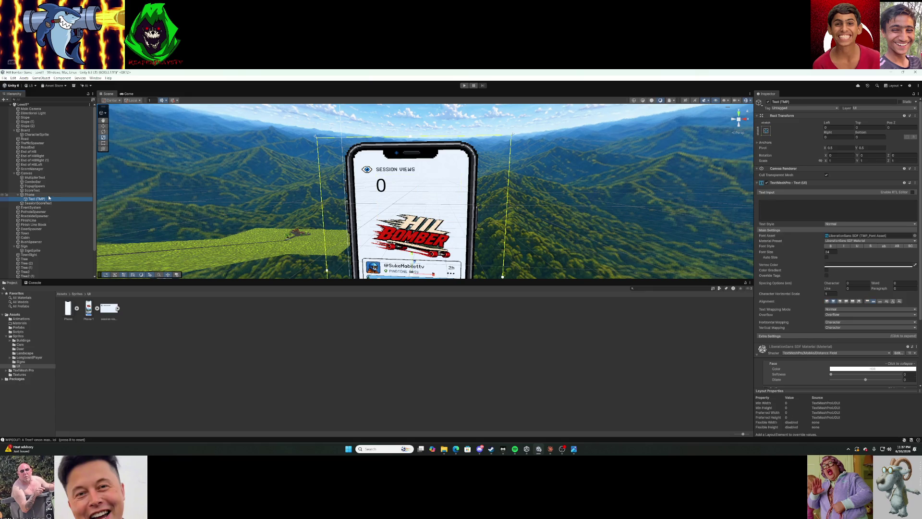
click(49, 194)
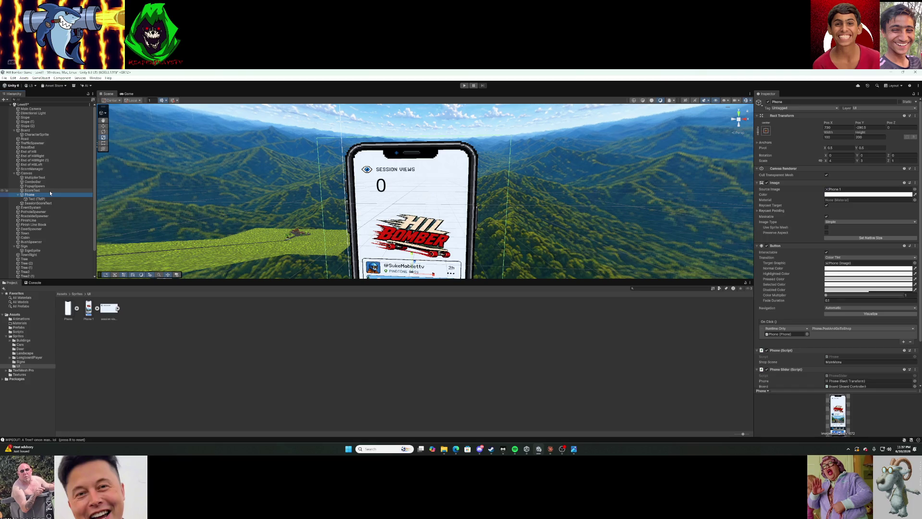
Frame the Scene view on ScoreText, then on SessionScoreText.
click(50, 191)
key(f)
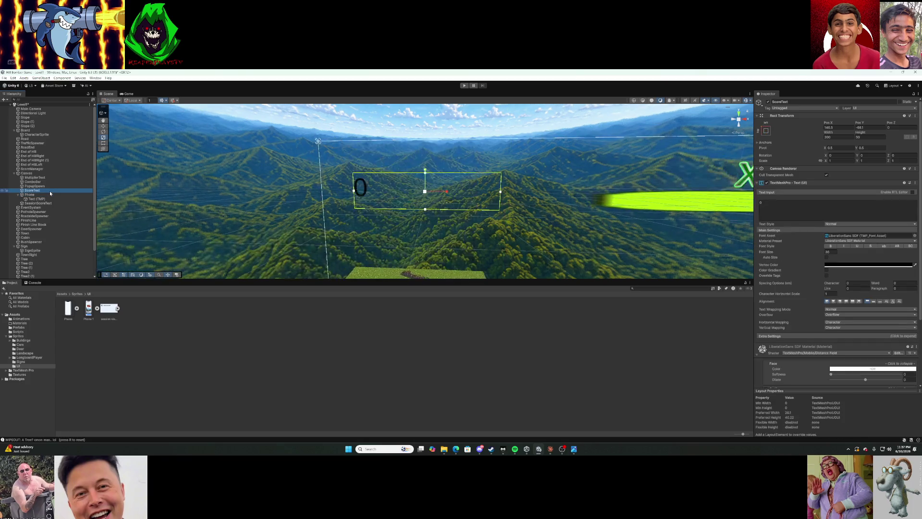
click(47, 203)
key(f)
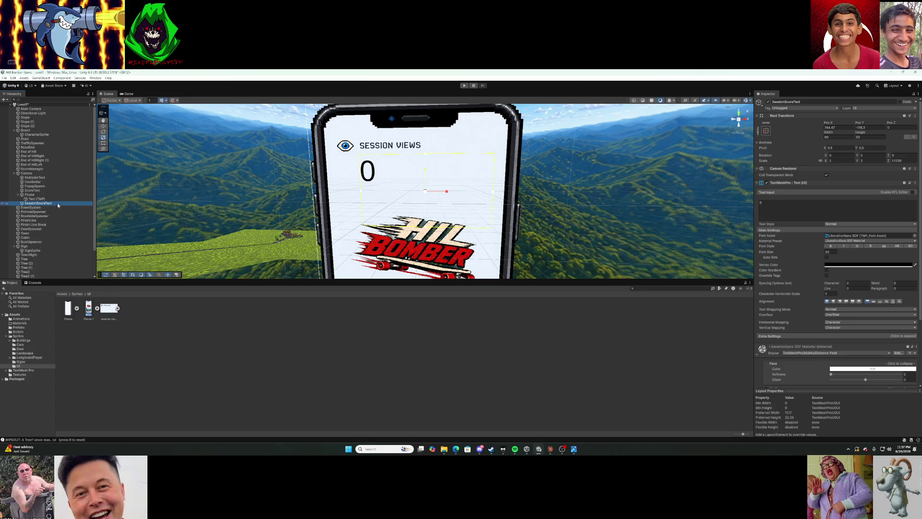
Create an empty child under SessionScoreText with a Sprite Renderer showing the session views sprite.
right_click(57, 203)
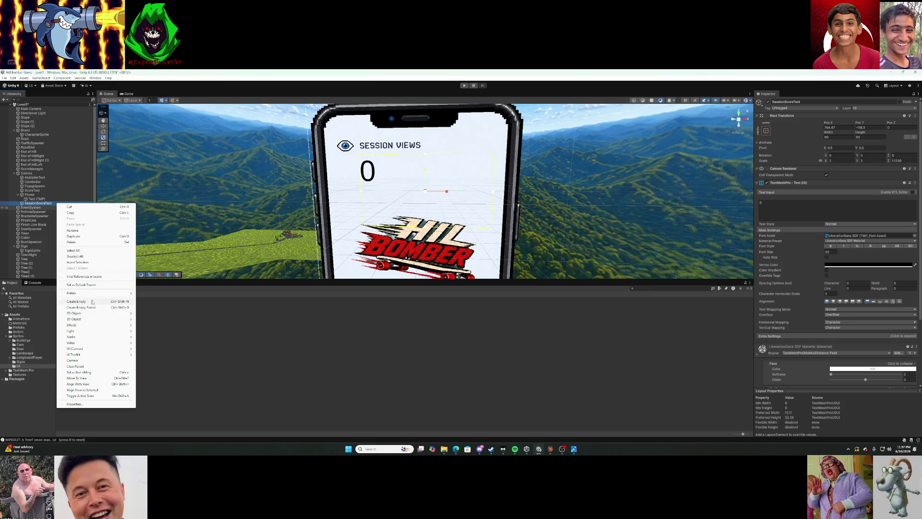
click(77, 301)
click(845, 171)
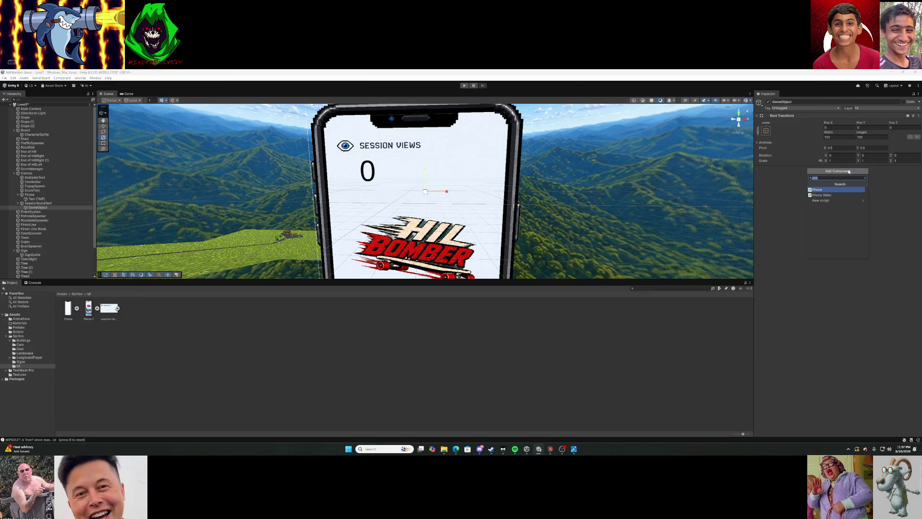
text(s)
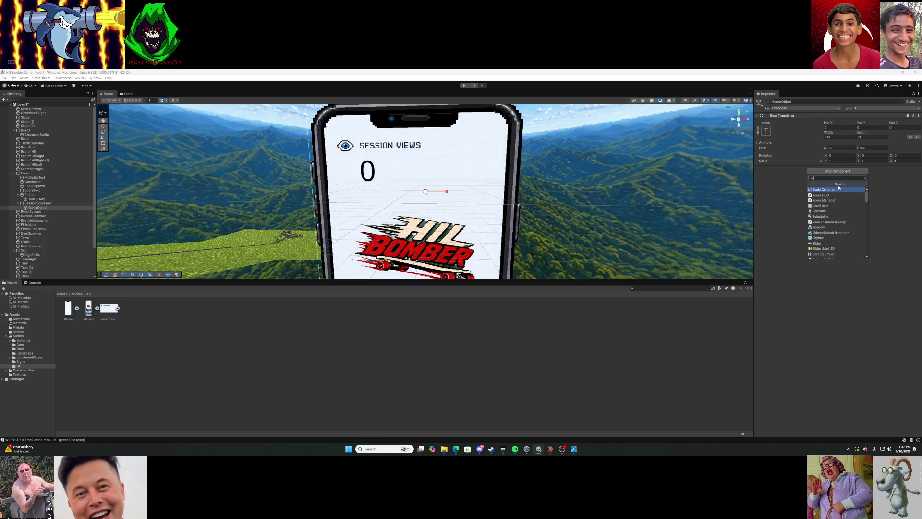
text(pr)
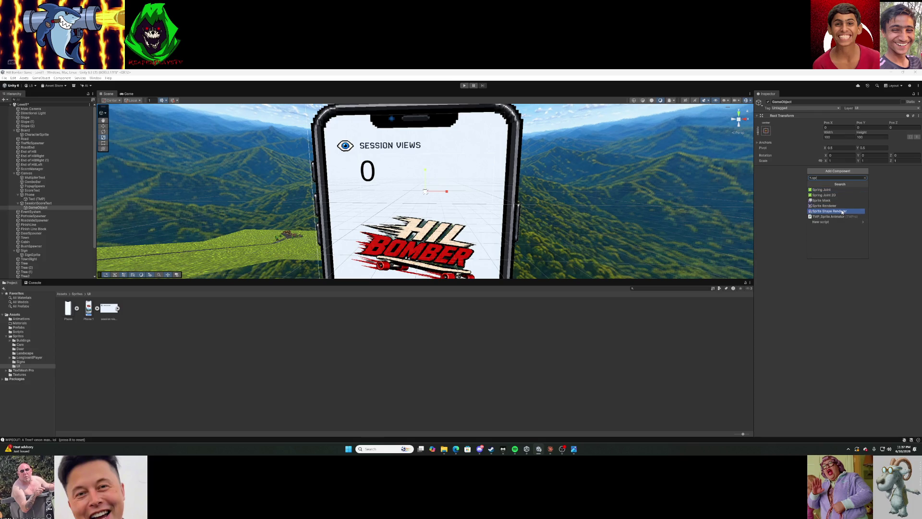
click(840, 207)
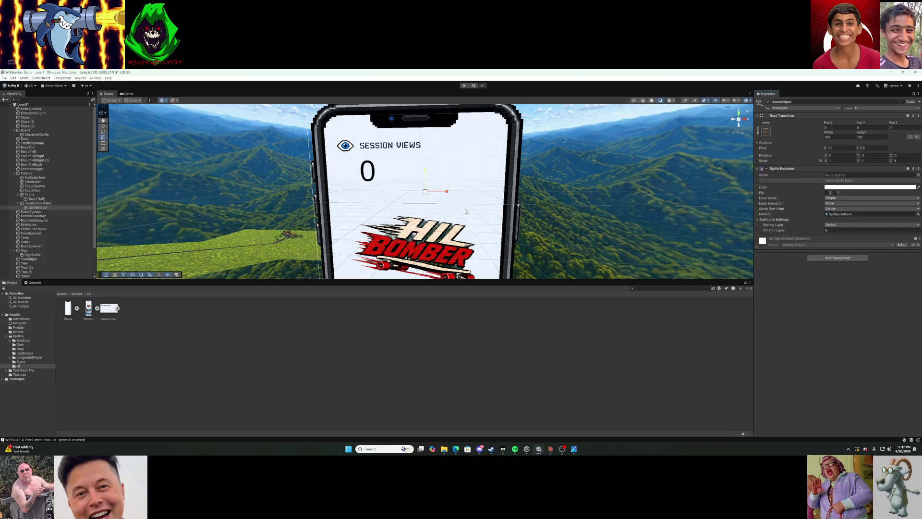
mouse_move(111, 307)
mouse_down()
mouse_move(768, 202)
mouse_move(846, 176)
mouse_up()
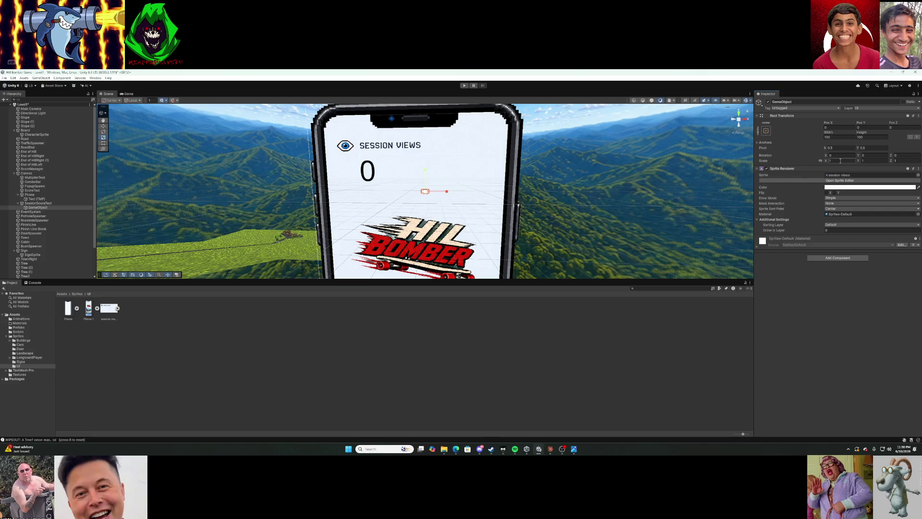
Scale the sprite to 30 by 20 and set Pos X to -68.2, sliding it right.
text(3)
text(00)
key(BackSpace)
key(BackSpace)
key(BackSpace)
text(50)
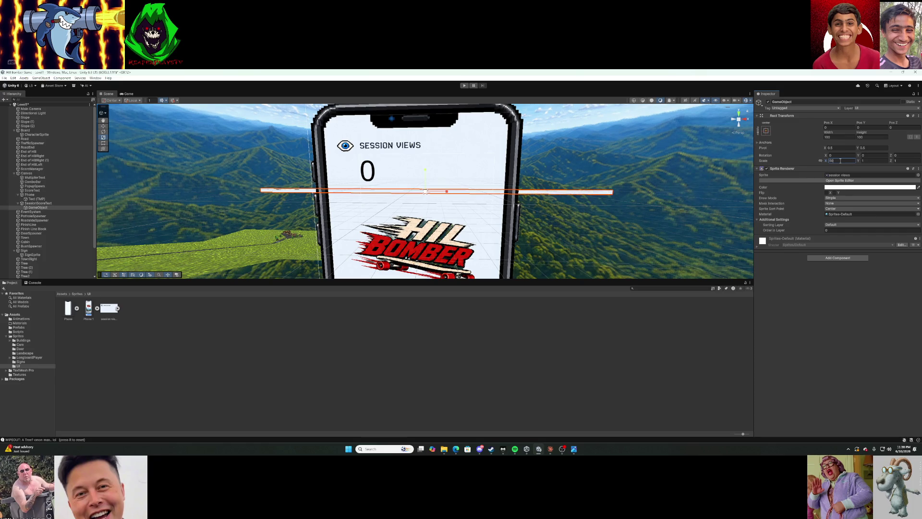
key(BackSpace)
key(BackSpace)
text(30)
click(865, 161)
text(20)
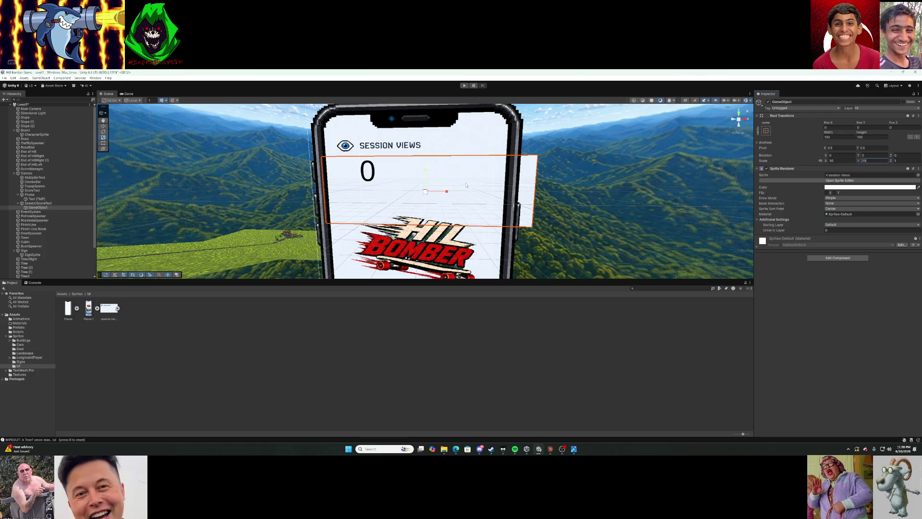
click(825, 126)
text(-68.2)
drag(825, 125, 832, 124)
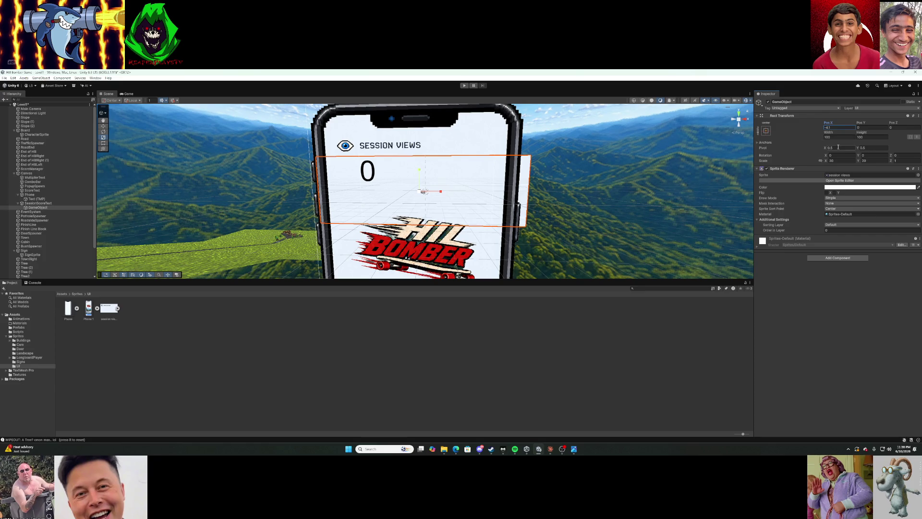
Reduce Scale X to 25, then move the sprite to about X -5, Y 16.76.
click(841, 161)
text(3)
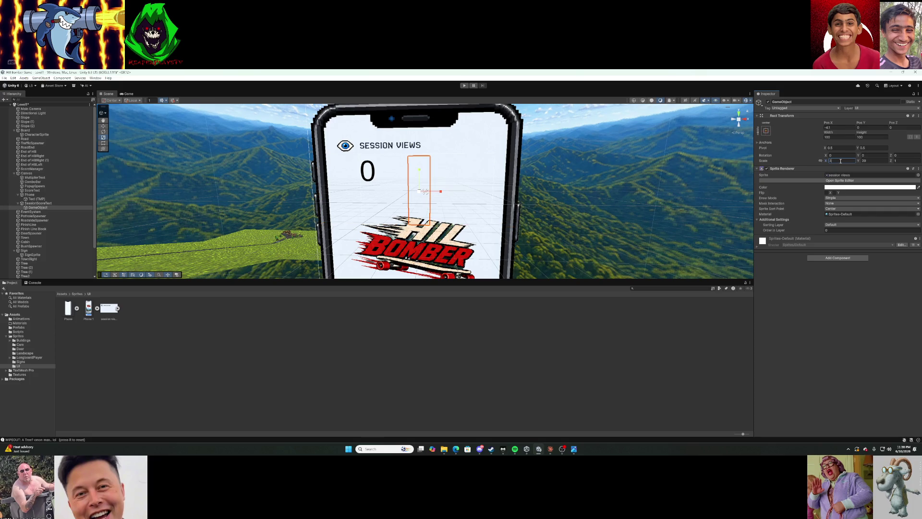
key(BackSpace)
text(20)
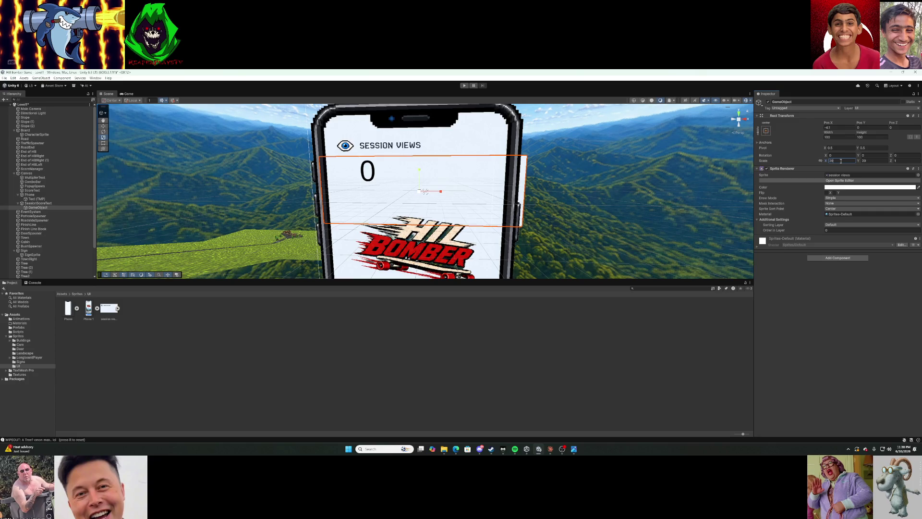
key(BackSpace)
key(BackSpace)
text(25)
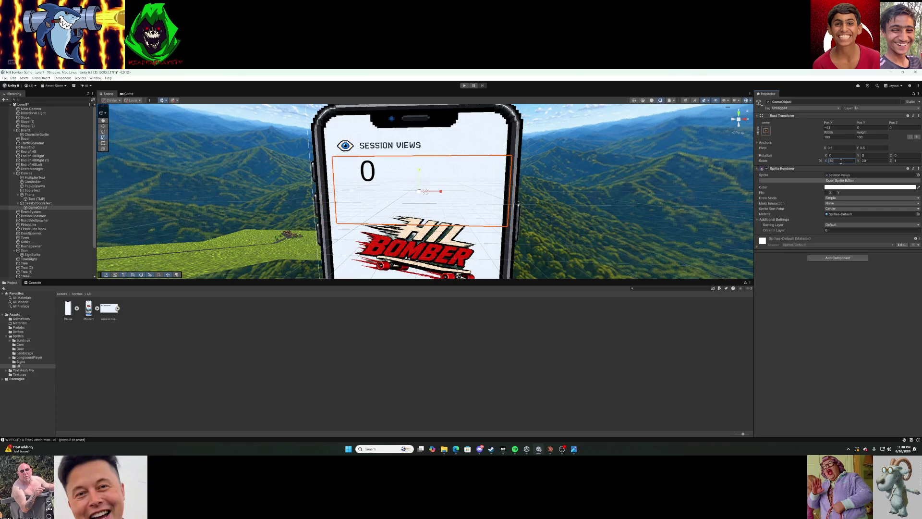
click(865, 162)
drag(822, 128, 798, 134)
mouse_move(859, 123)
mouse_down()
mouse_move(894, 124)
mouse_move(20, 121)
mouse_up()
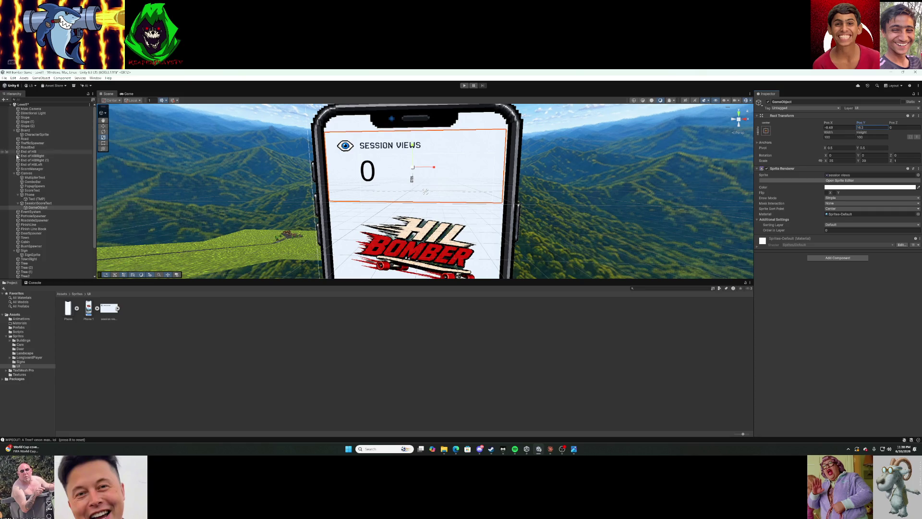
Compare the overlay by toggling the Phone's visibility, then set Scale X to 20.
click(2, 194)
click(1, 195)
click(2, 194)
click(2, 194)
click(1, 195)
click(2, 195)
click(2, 195)
click(1, 195)
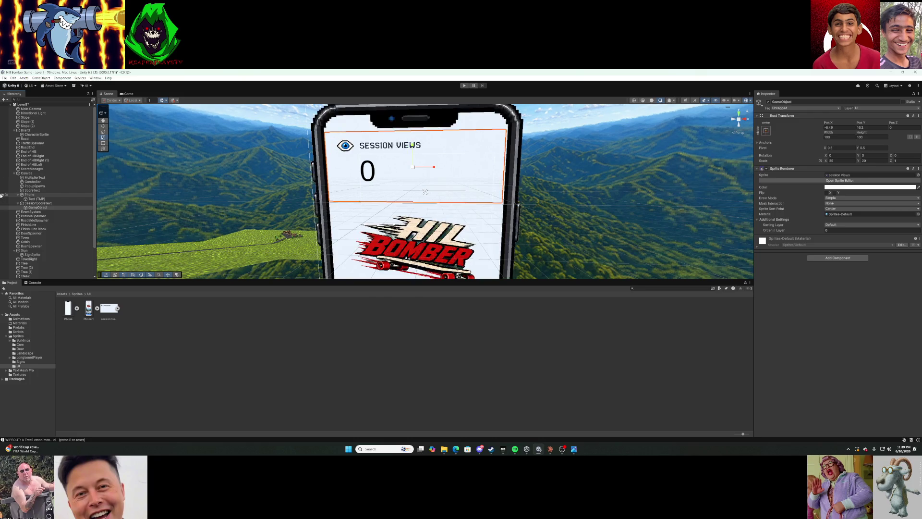
click(1, 195)
click(1, 194)
click(1, 195)
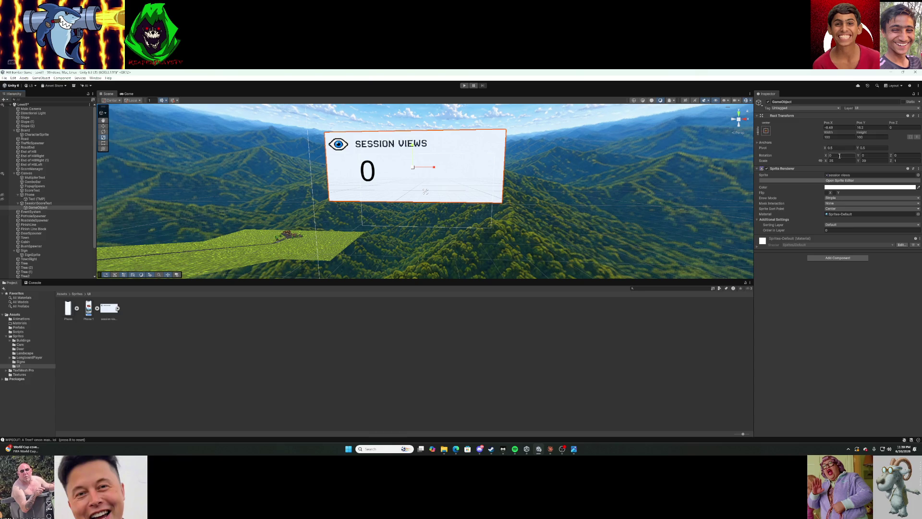
text(20)
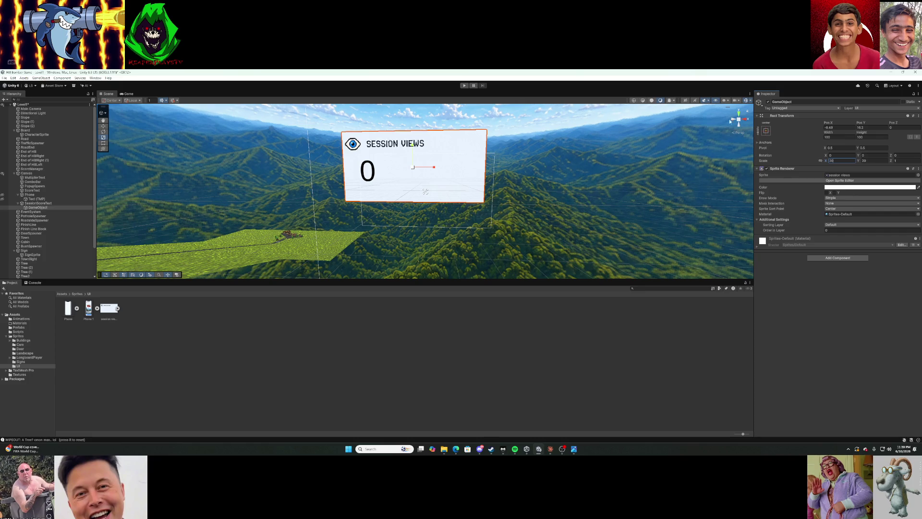
Slide the sprite left via Pos X, toggling the Phone to check alignment.
click(825, 127)
mouse_move(826, 127)
mouse_down()
mouse_move(846, 127)
mouse_move(838, 135)
mouse_up()
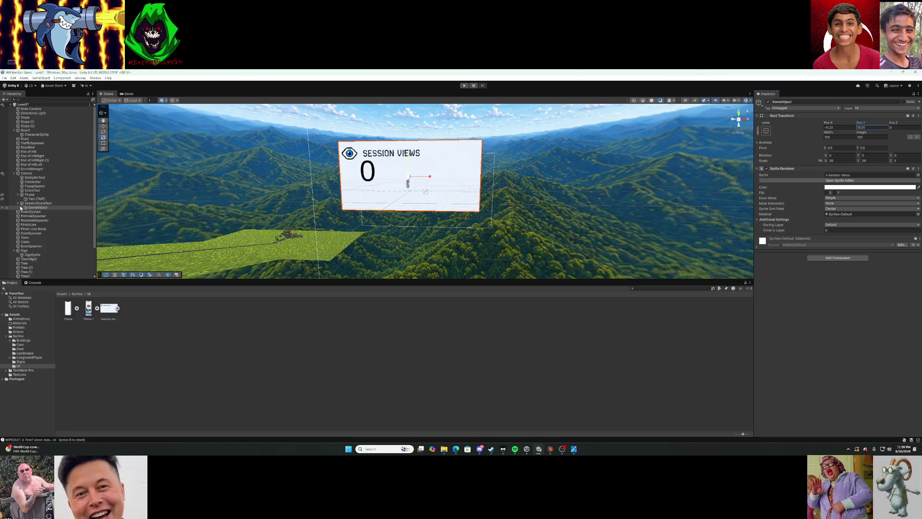
click(3, 195)
click(3, 195)
click(3, 195)
click(2, 195)
click(2, 195)
click(3, 195)
click(3, 195)
click(2, 195)
click(3, 195)
click(2, 195)
click(2, 195)
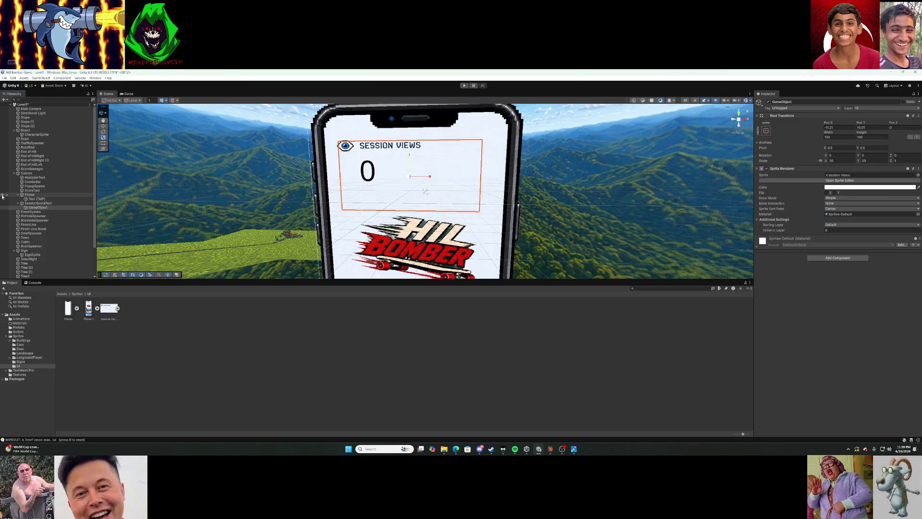
click(3, 195)
click(3, 195)
click(2, 195)
click(3, 195)
click(3, 195)
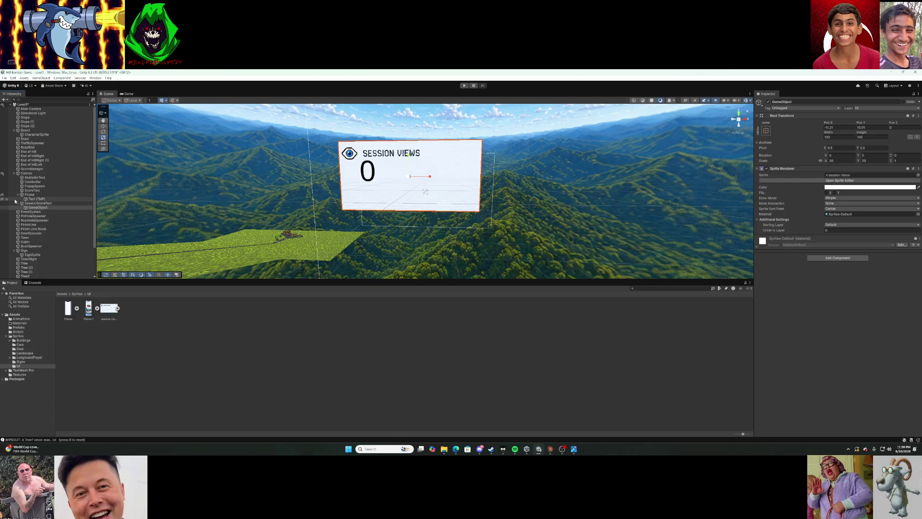
click(3, 196)
click(3, 196)
click(3, 196)
click(2, 196)
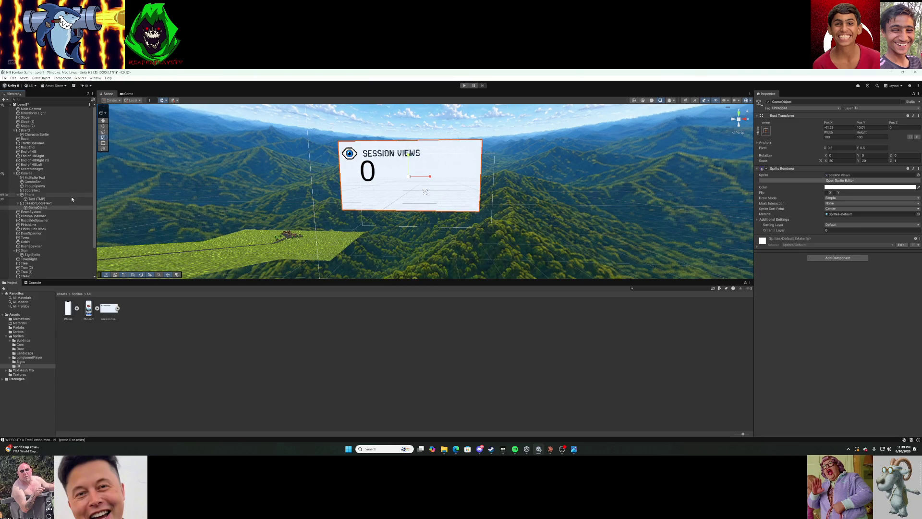
Set Pos X to -12 then drag to about -15.5, compare with the Phone toggled, and start Play.
click(375, 186)
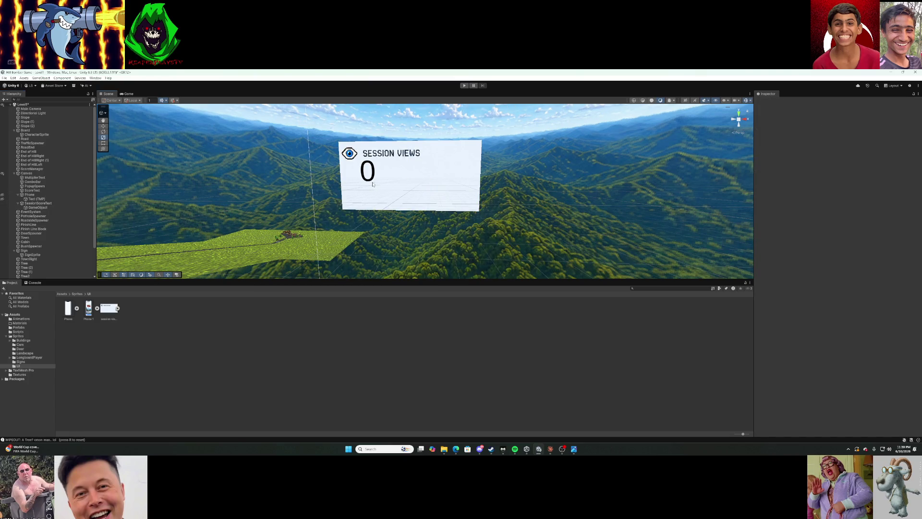
click(414, 192)
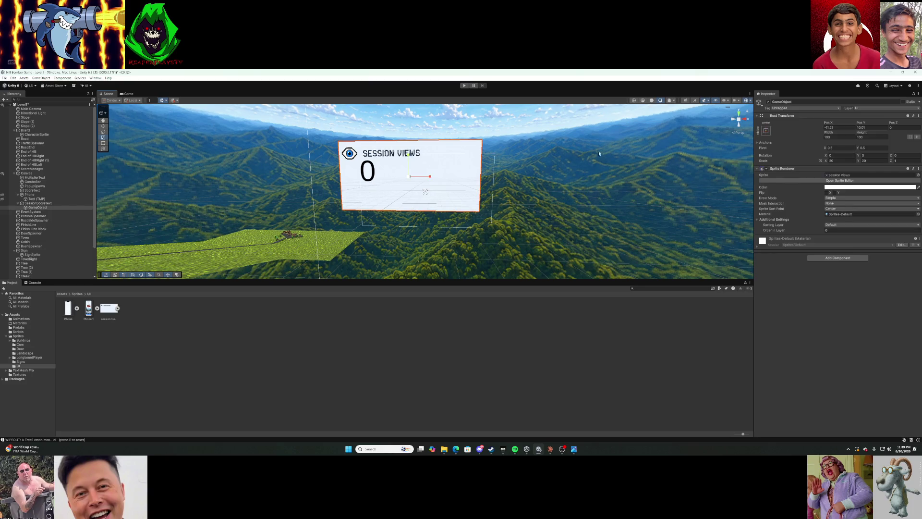
click(833, 127)
text(-12)
mouse_move(834, 123)
mouse_down()
mouse_move(817, 123)
mouse_move(879, 123)
mouse_up()
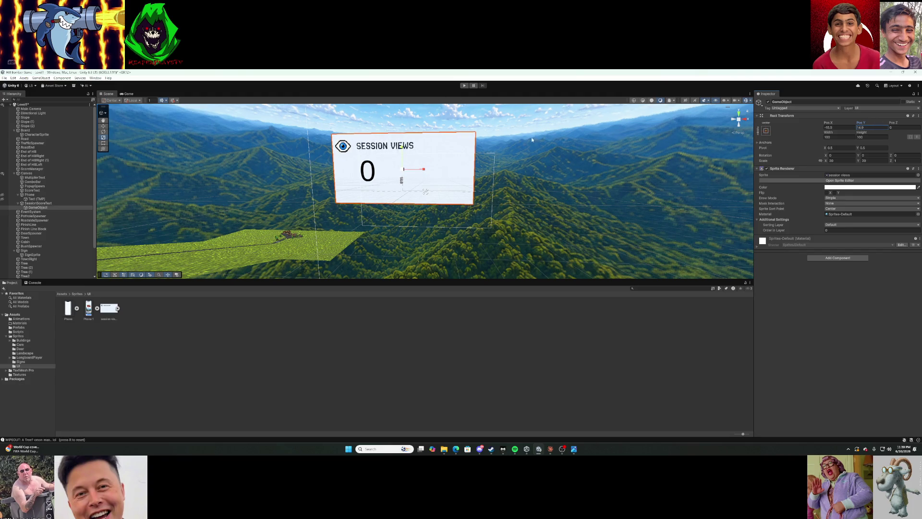
click(3, 195)
click(3, 195)
click(3, 195)
click(3, 195)
click(3, 195)
click(3, 196)
click(3, 196)
click(3, 195)
click(3, 195)
click(3, 195)
click(3, 196)
click(3, 195)
click(3, 195)
click(3, 195)
click(3, 196)
click(3, 195)
click(3, 195)
click(3, 196)
click(3, 196)
click(3, 196)
click(2, 195)
click(3, 195)
click(3, 196)
click(3, 195)
click(3, 196)
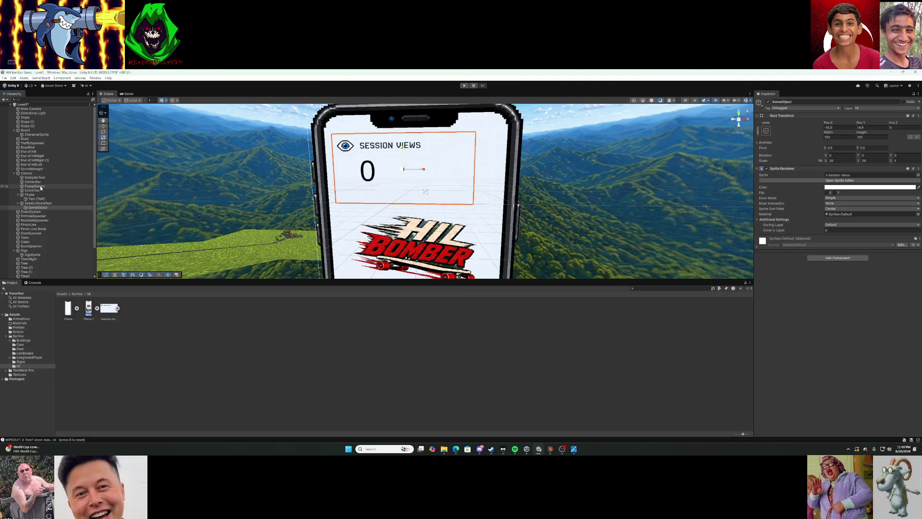
click(464, 86)
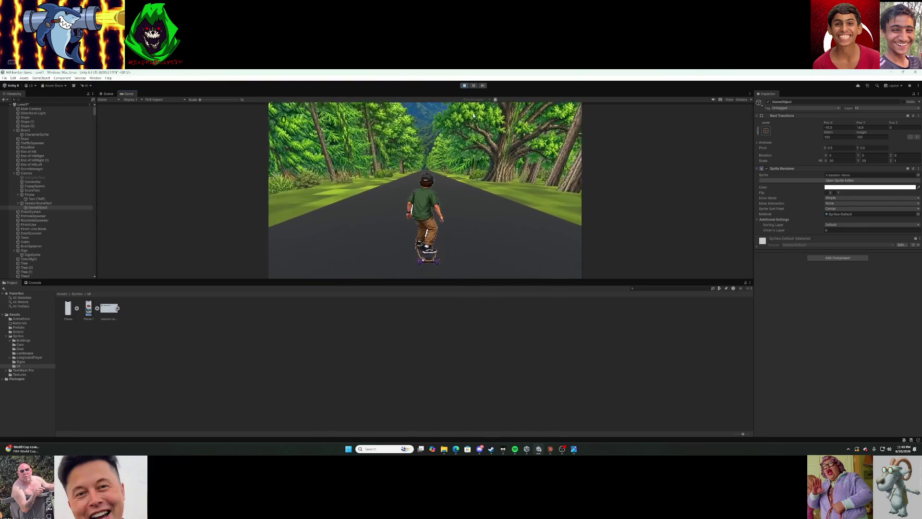
End the playtest to return to the Scene view.
click(464, 86)
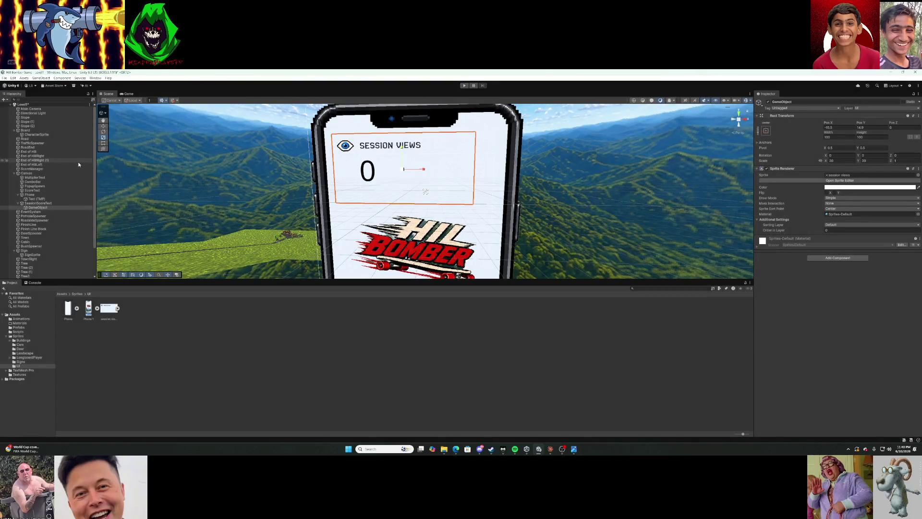
Delete the image object under SessionScoreText, then playtest, steering the skater and enlarging the Game view.
right_click(37, 207)
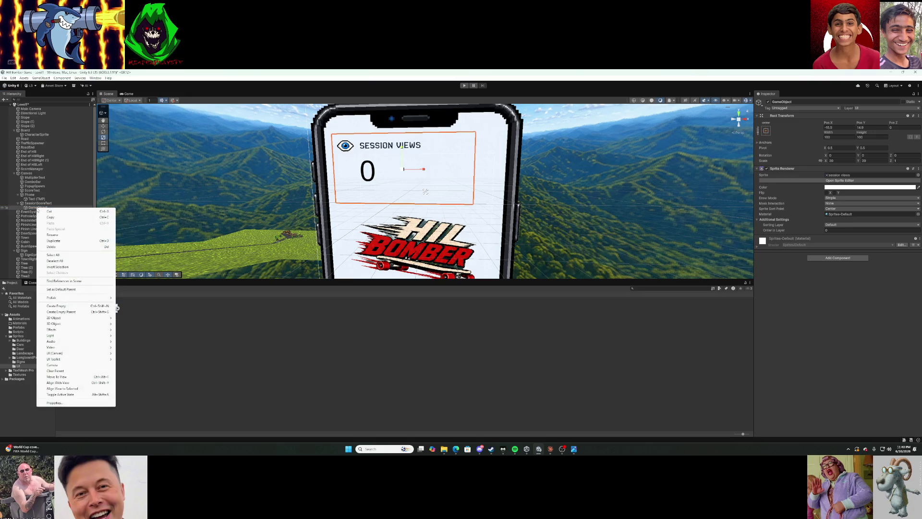
click(67, 247)
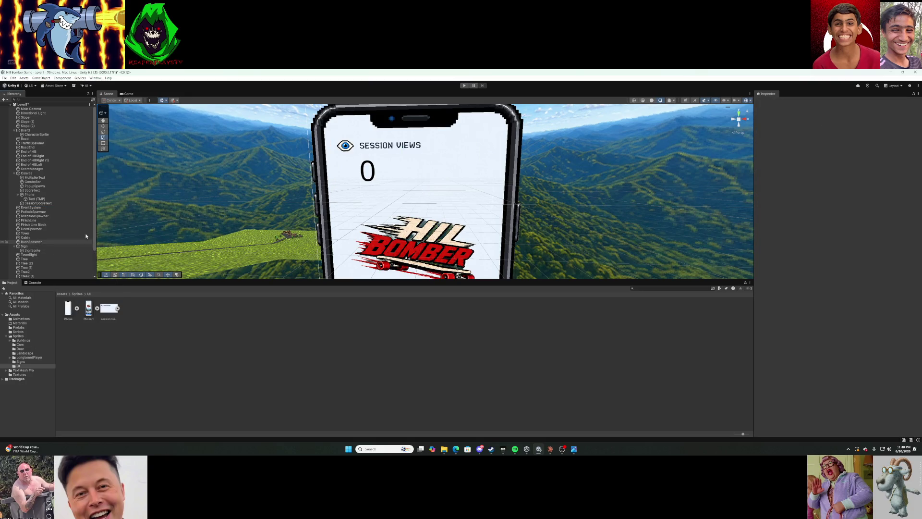
click(465, 85)
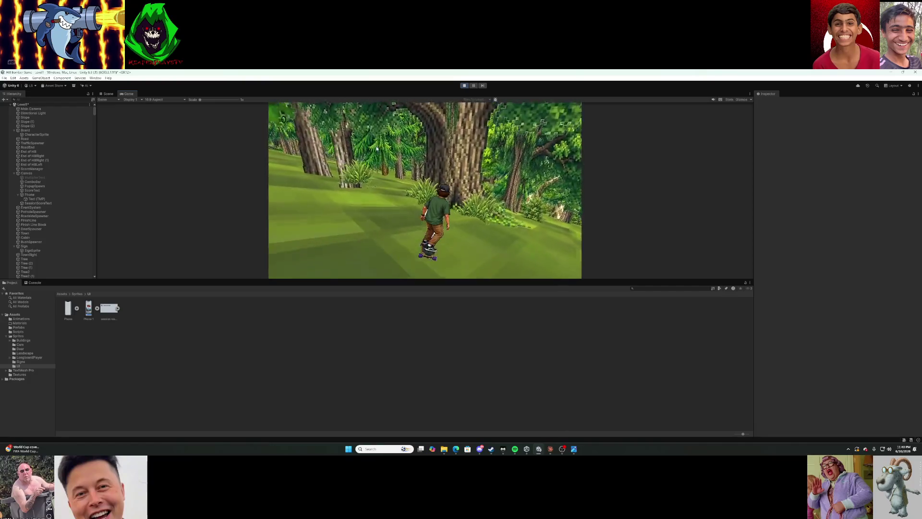
key(r)
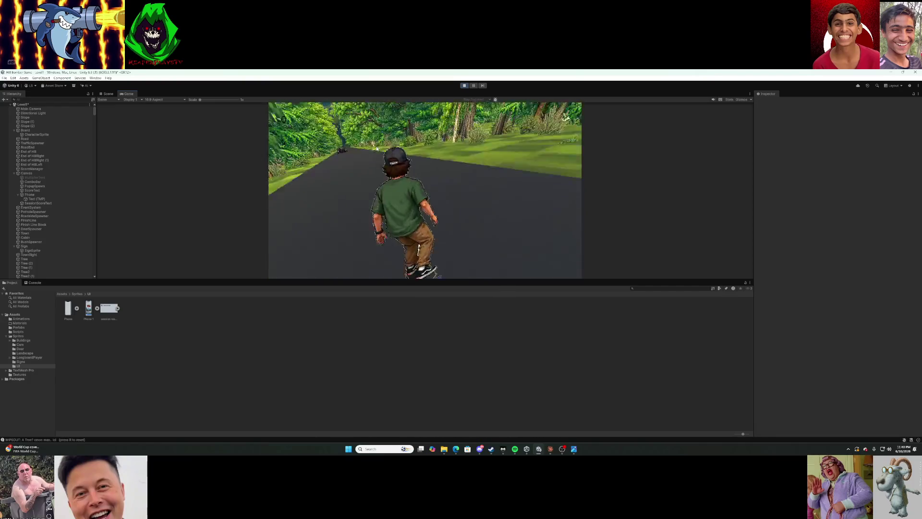
drag(424, 278, 418, 395)
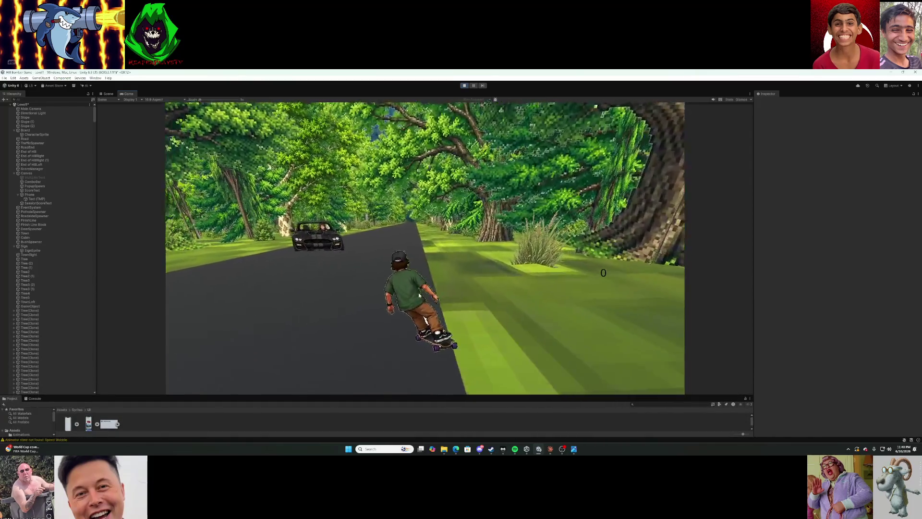
Restart the playtest twice, select the image object to rename with F2, then exit Play mode.
click(465, 86)
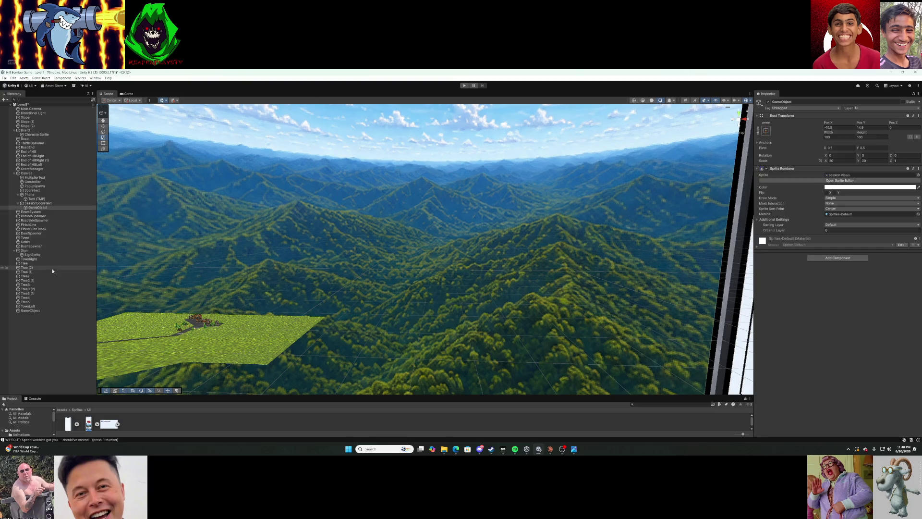
click(464, 85)
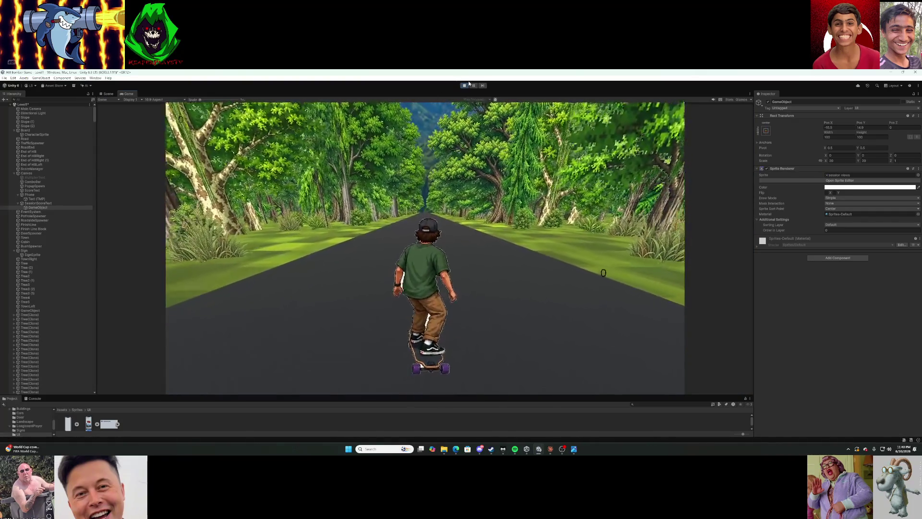
click(465, 87)
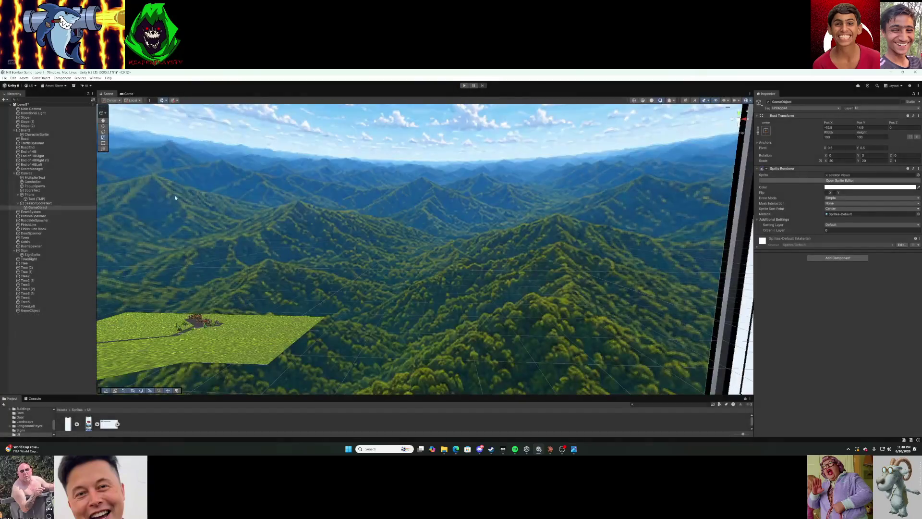
click(40, 208)
key(F2)
click(465, 87)
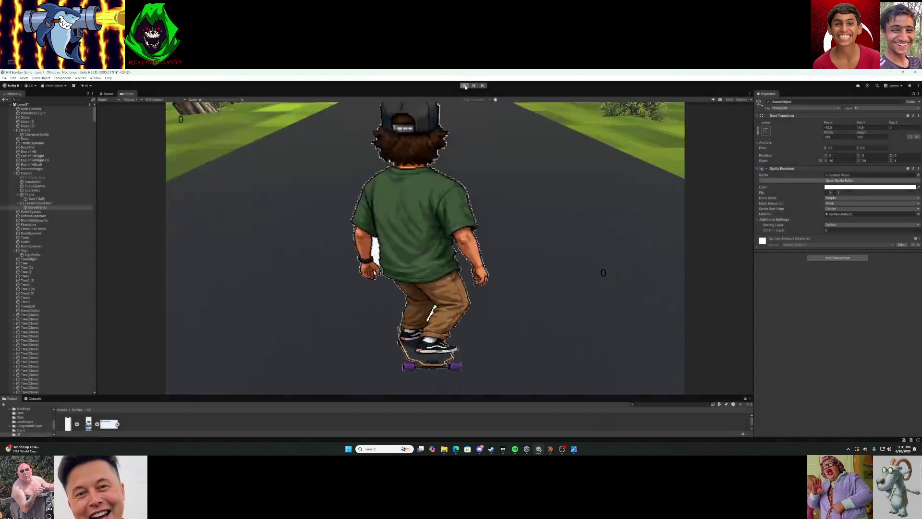
click(465, 87)
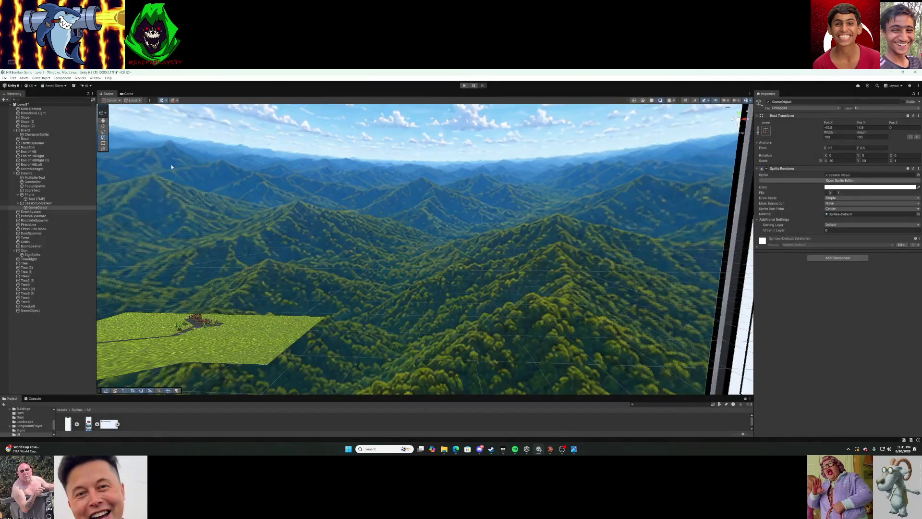
Frame the Canvas and session-views image, collapse Phone, check the image's X rotation, then enter Play.
double_click(18, 174)
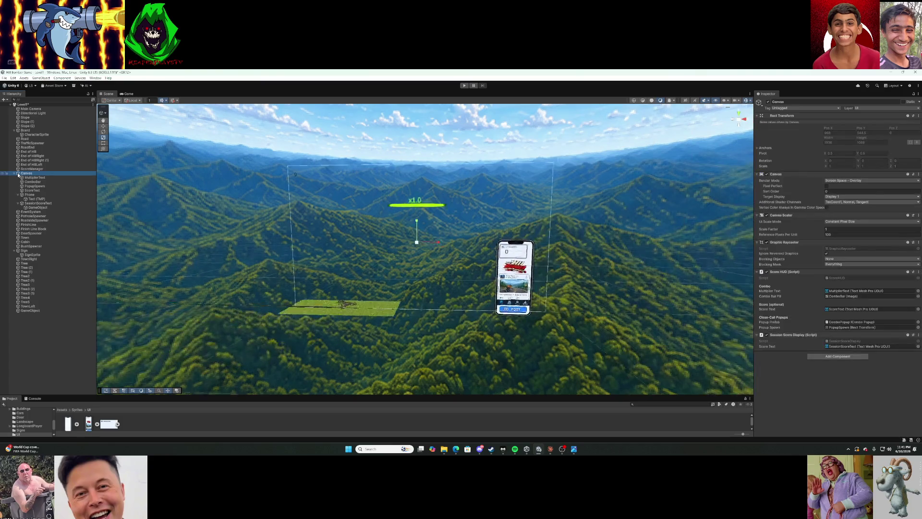
mouse_move(370, 288)
mouse_down()
mouse_move(349, 294)
mouse_move(356, 322)
mouse_move(363, 303)
mouse_move(352, 259)
mouse_up()
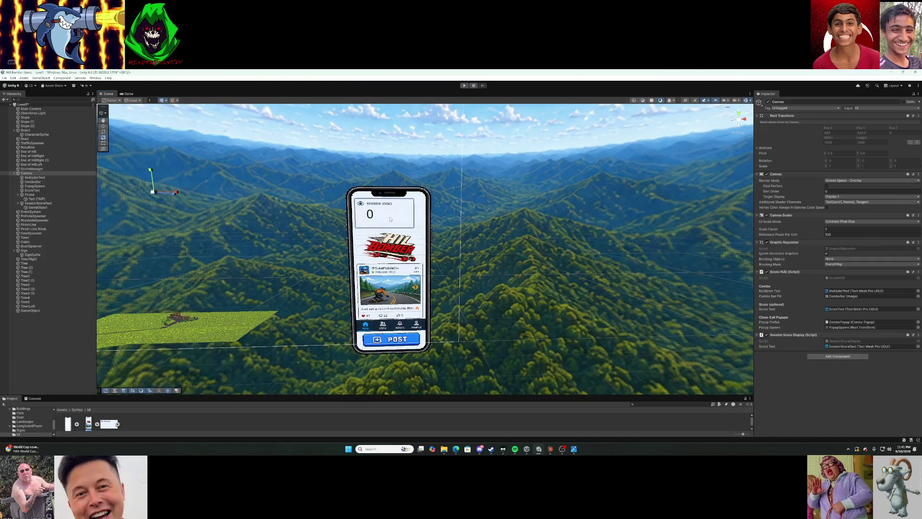
click(48, 207)
key(f)
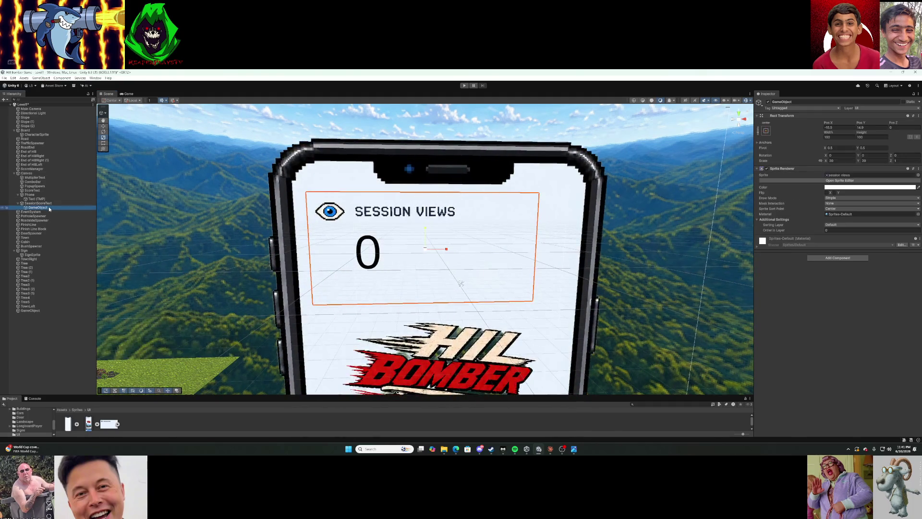
click(19, 196)
click(17, 195)
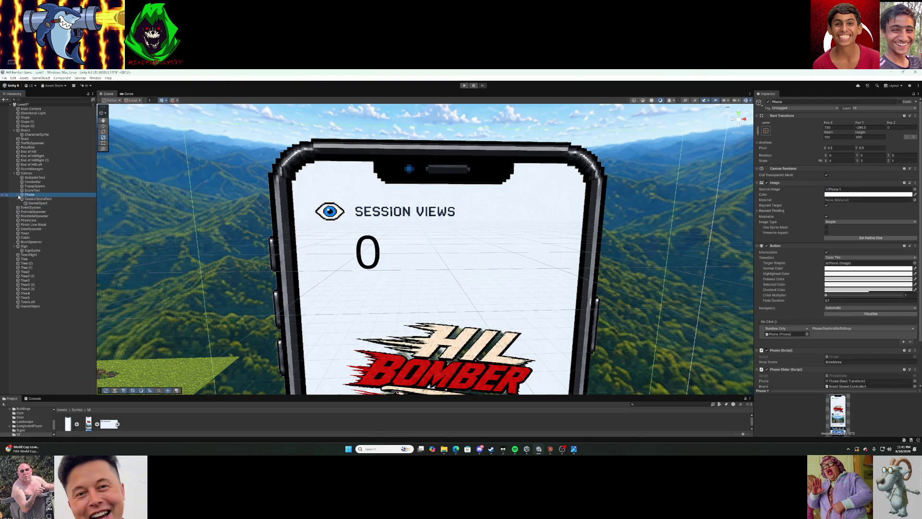
click(46, 199)
click(38, 203)
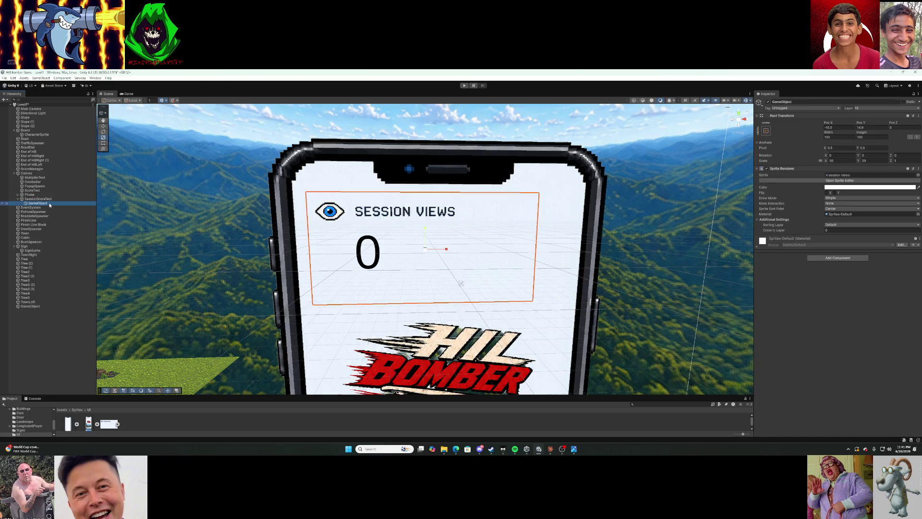
click(842, 155)
click(463, 86)
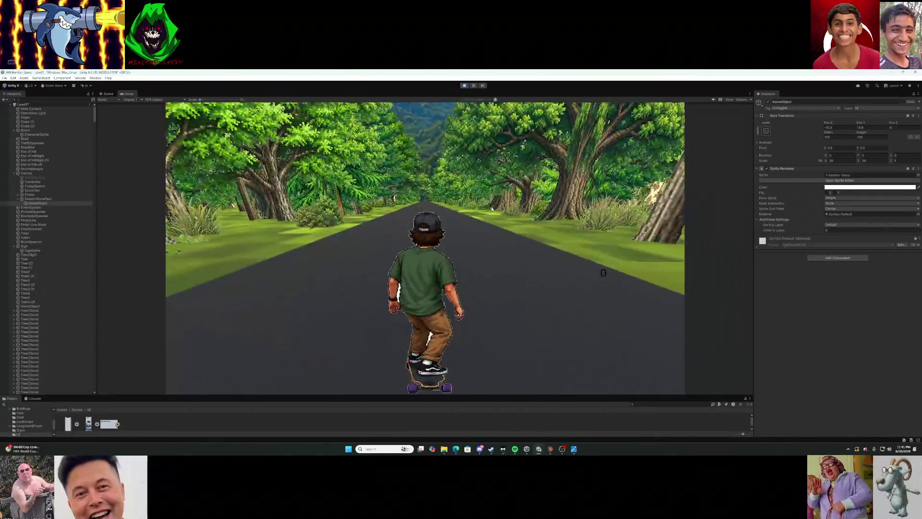
Steer the skater with D and R during the run, then stop the playtest.
key(d)
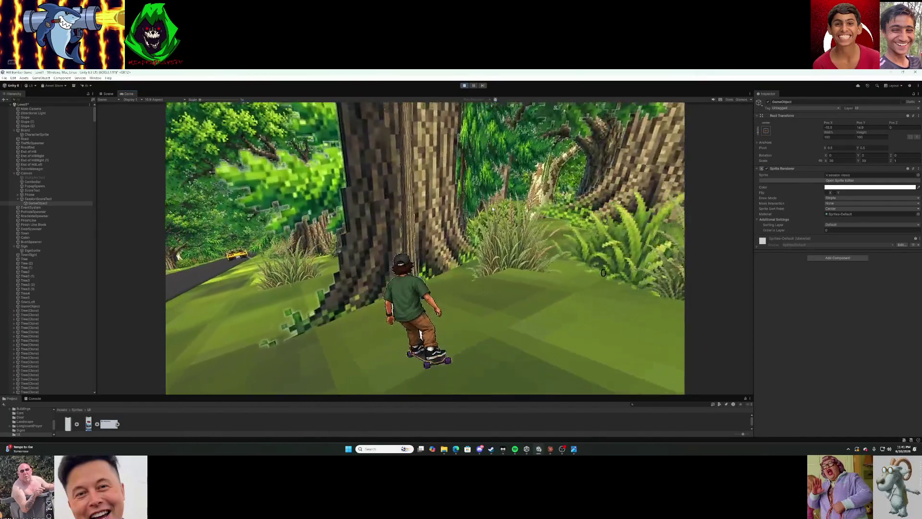
key(r)
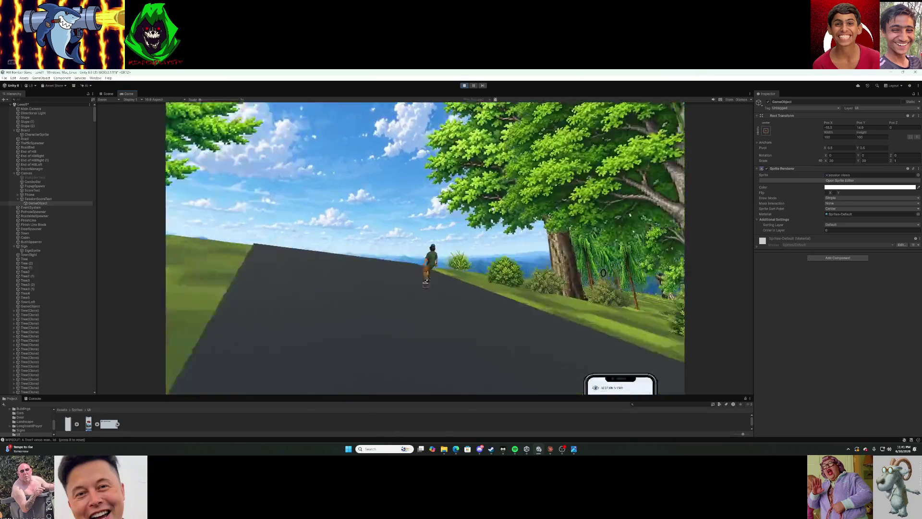
key(r)
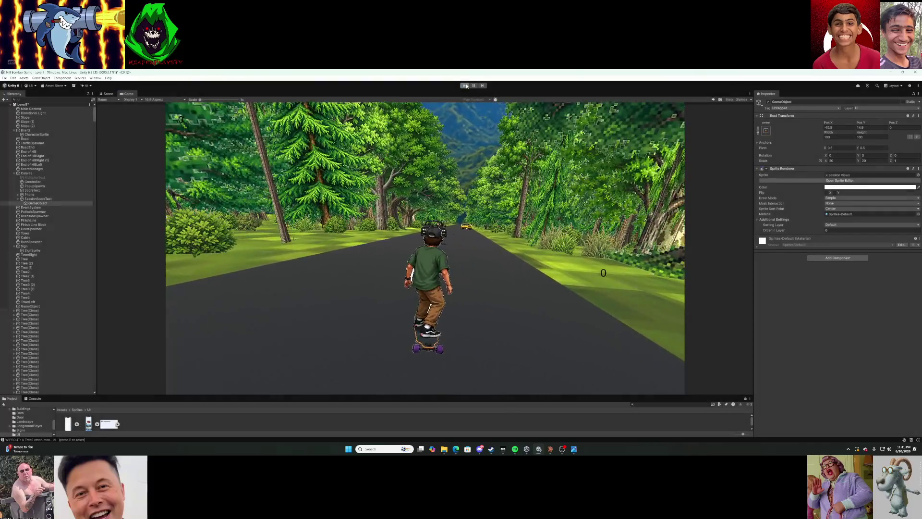
click(465, 86)
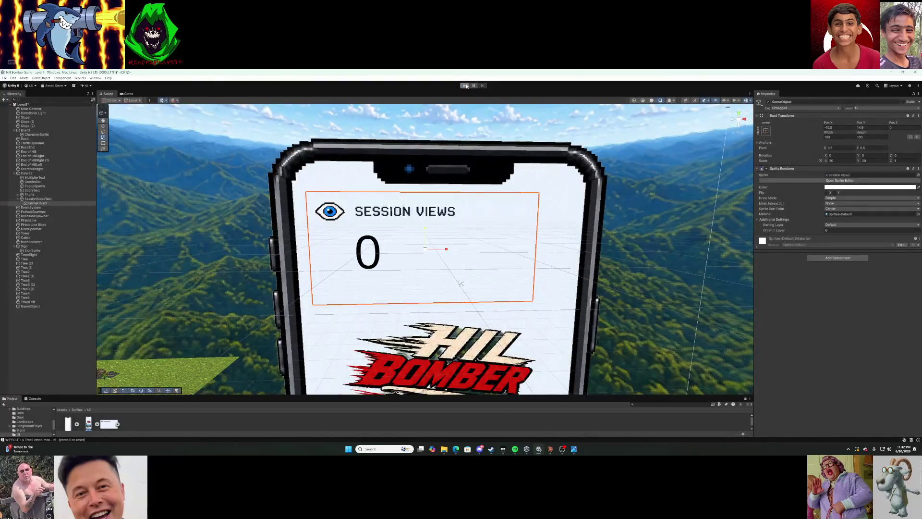
Drag the image object out to sit beside SessionScoreText under Canvas, then test-run it.
click(52, 203)
click(51, 198)
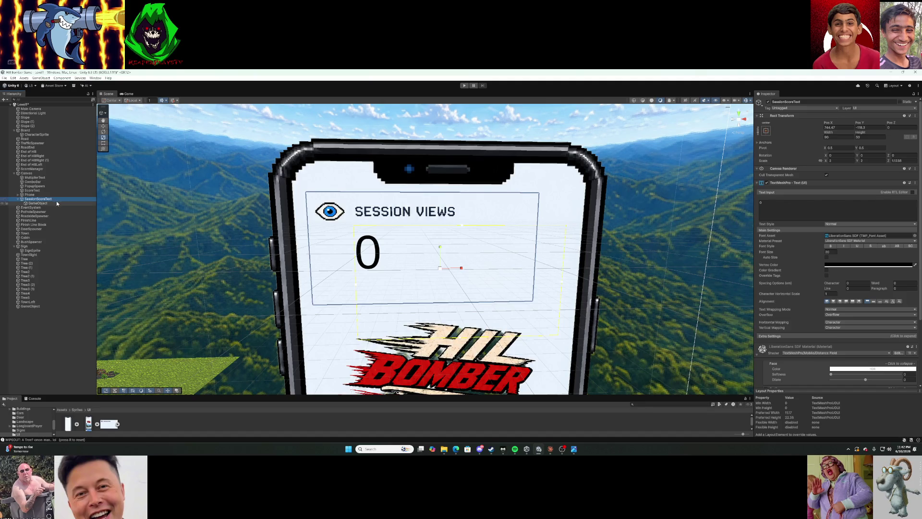
click(57, 203)
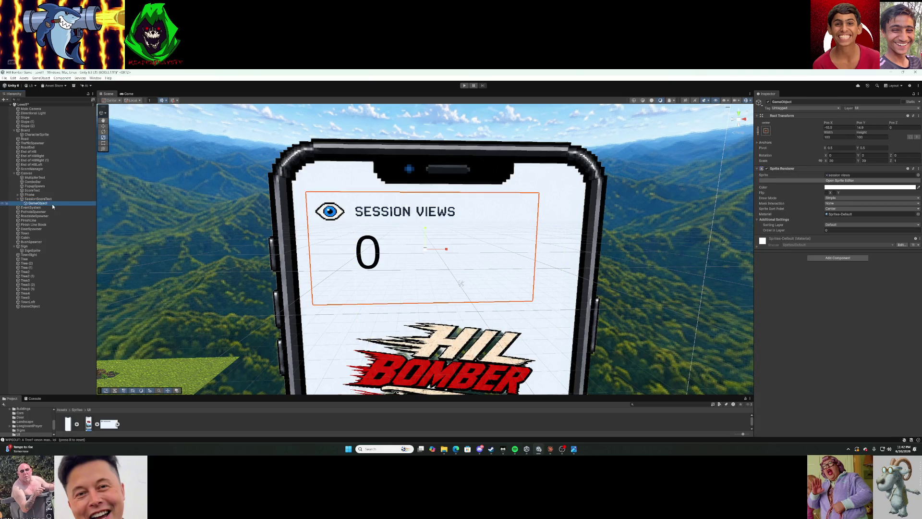
drag(52, 204, 54, 197)
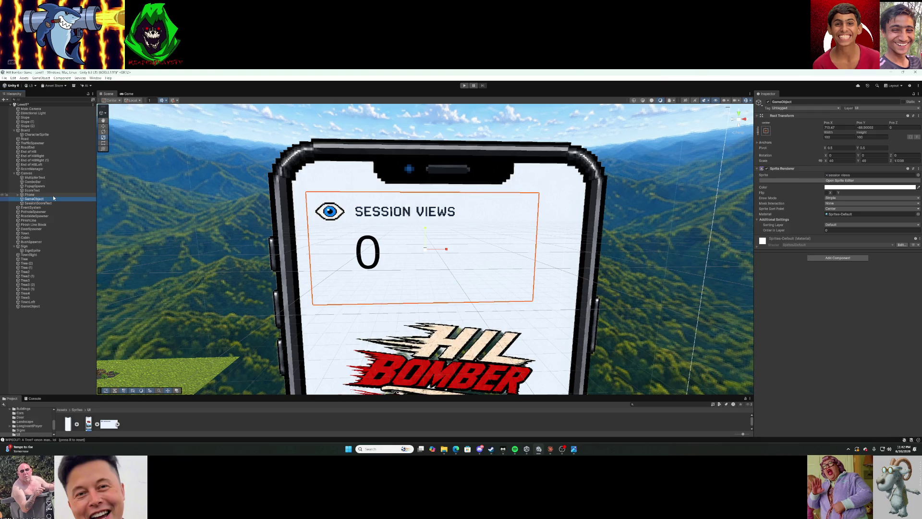
click(463, 85)
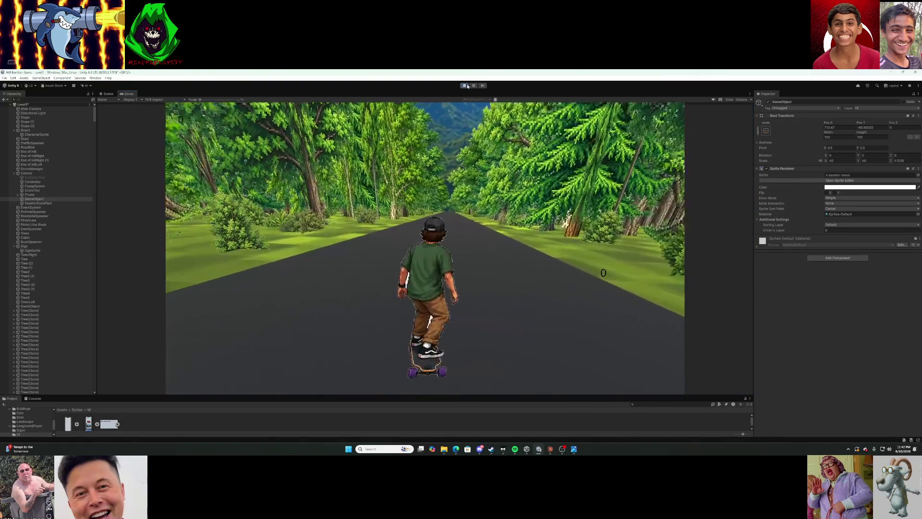
click(464, 85)
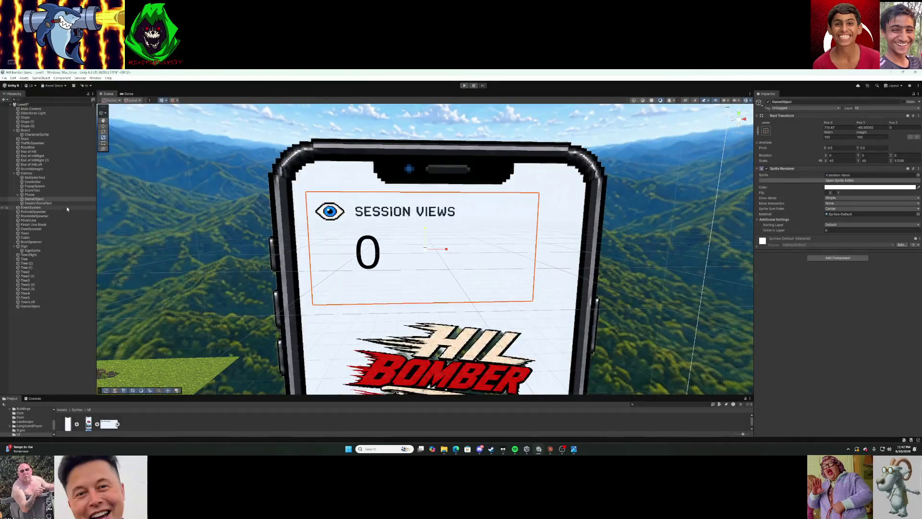
Select the session views image, edit its Order in Layer, and bring up its context menu.
click(57, 200)
click(830, 230)
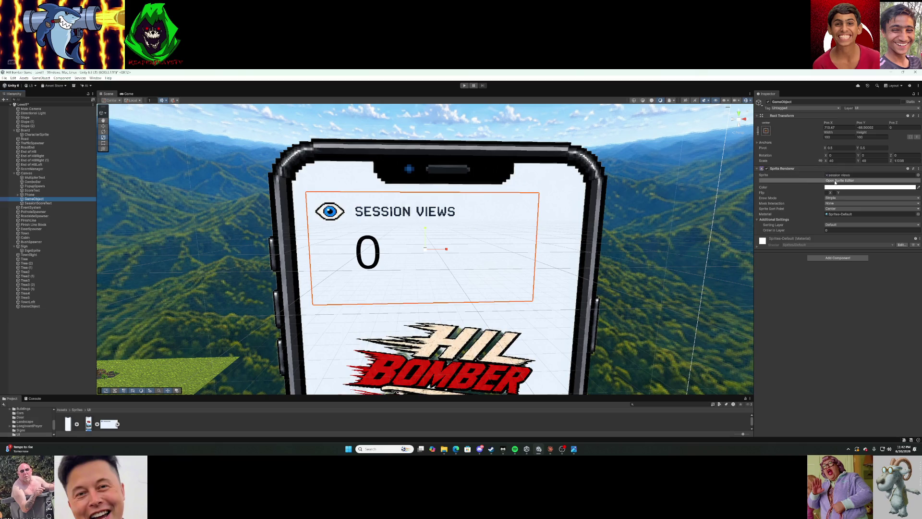
right_click(47, 199)
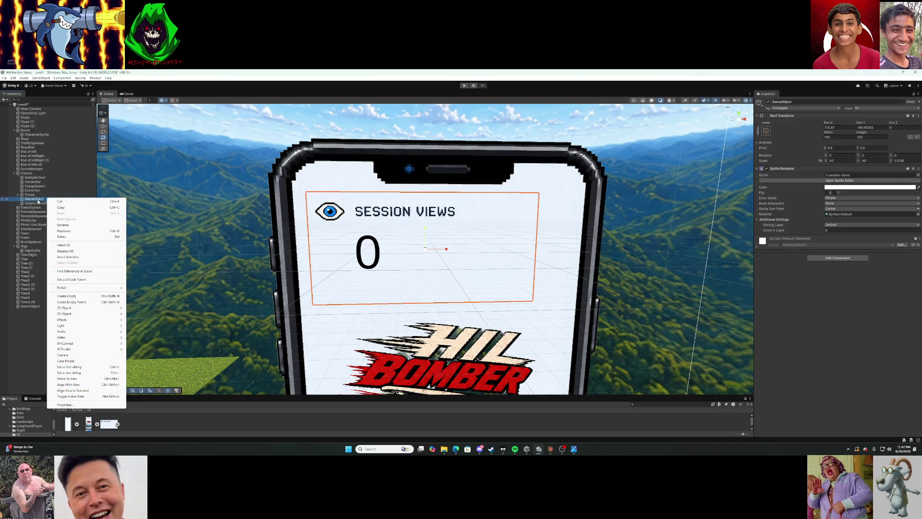
click(63, 225)
right_click(54, 202)
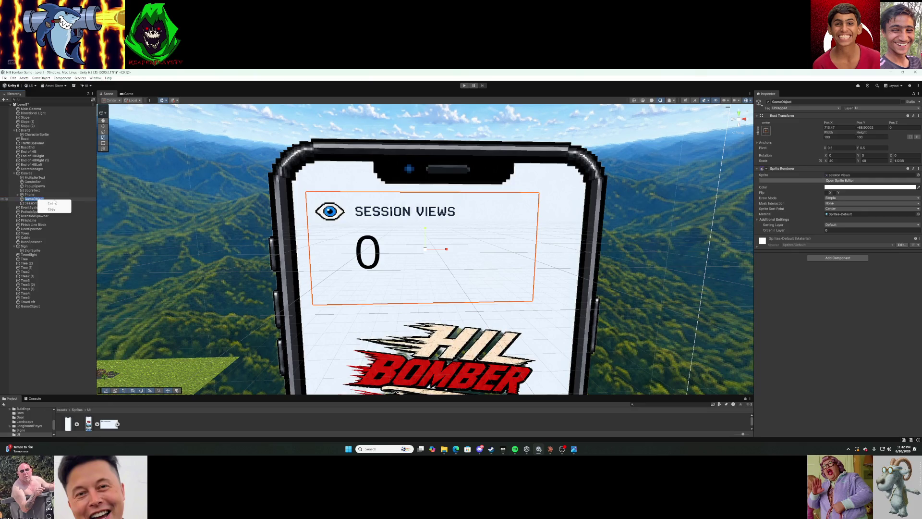
click(74, 199)
right_click(18, 199)
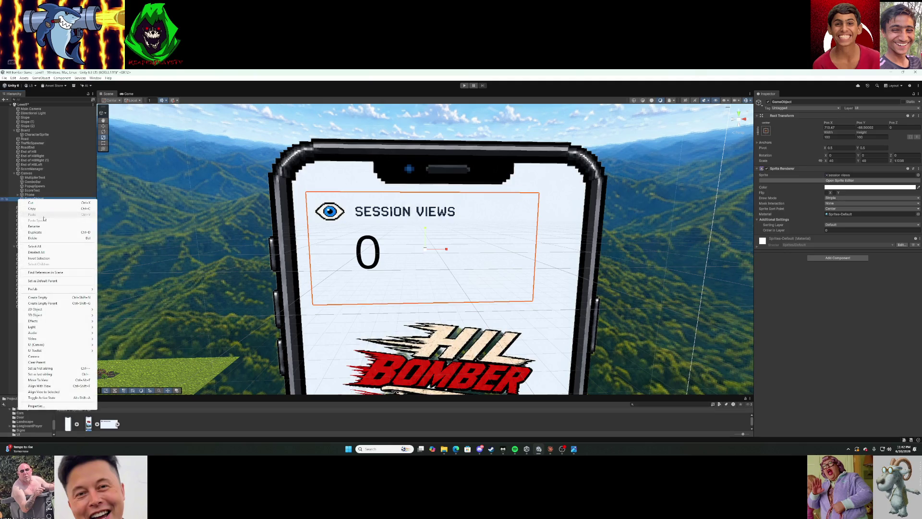
click(48, 238)
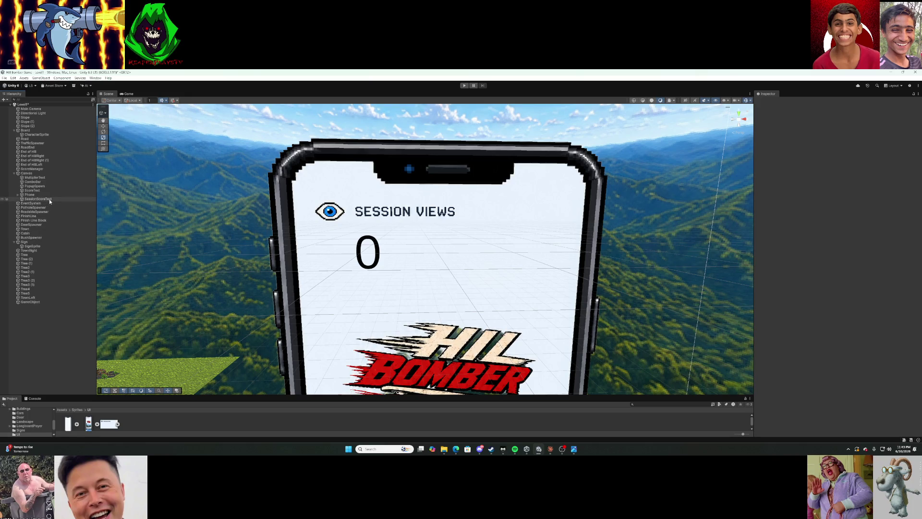
click(45, 173)
right_click(45, 176)
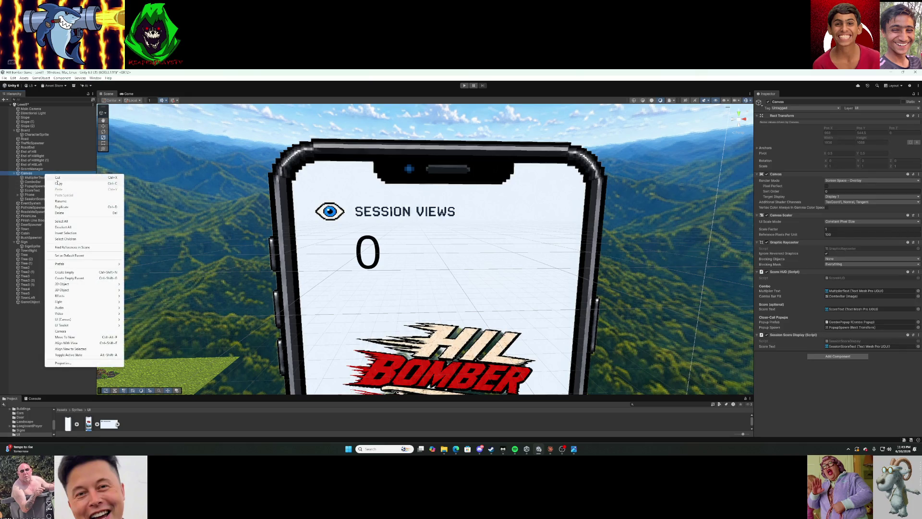
Create an empty Canvas child, add a Sprite Renderer with the session views sprite, and frame it.
click(87, 274)
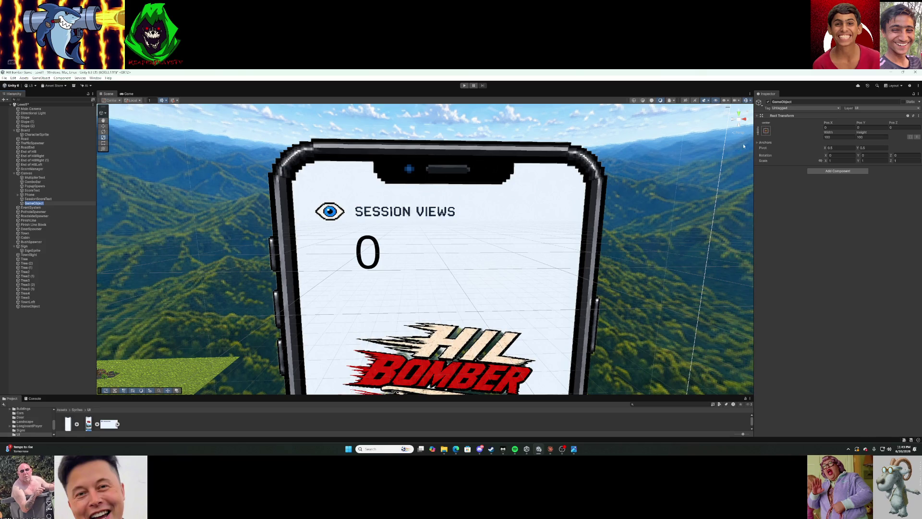
click(838, 171)
text(spr)
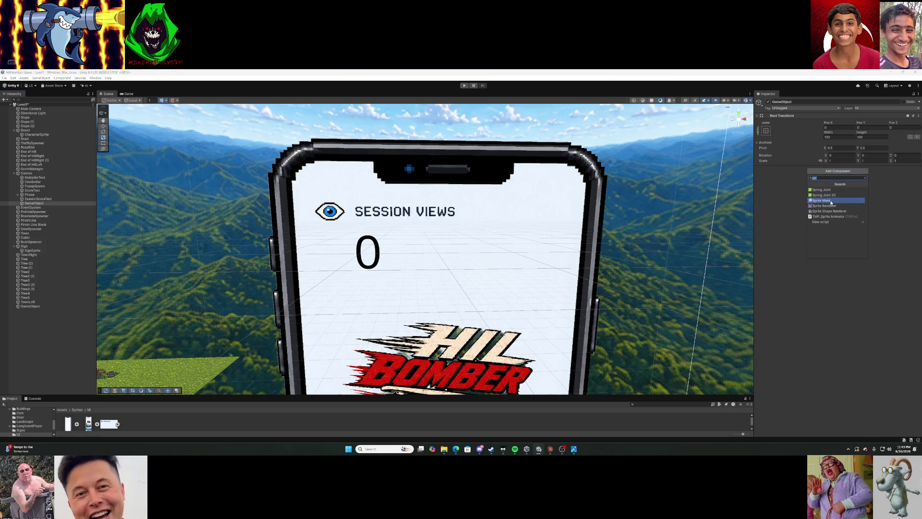
click(831, 206)
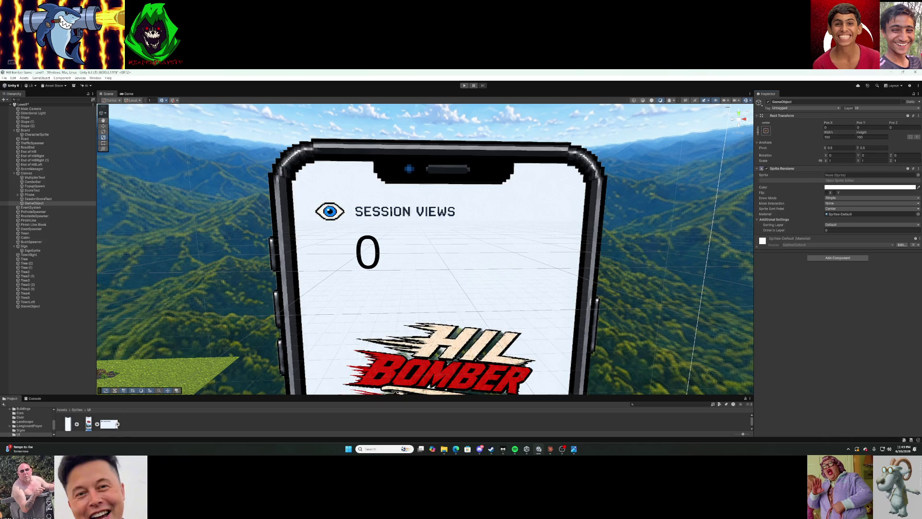
mouse_move(110, 427)
mouse_down()
mouse_move(672, 240)
mouse_move(846, 218)
mouse_move(842, 177)
mouse_up()
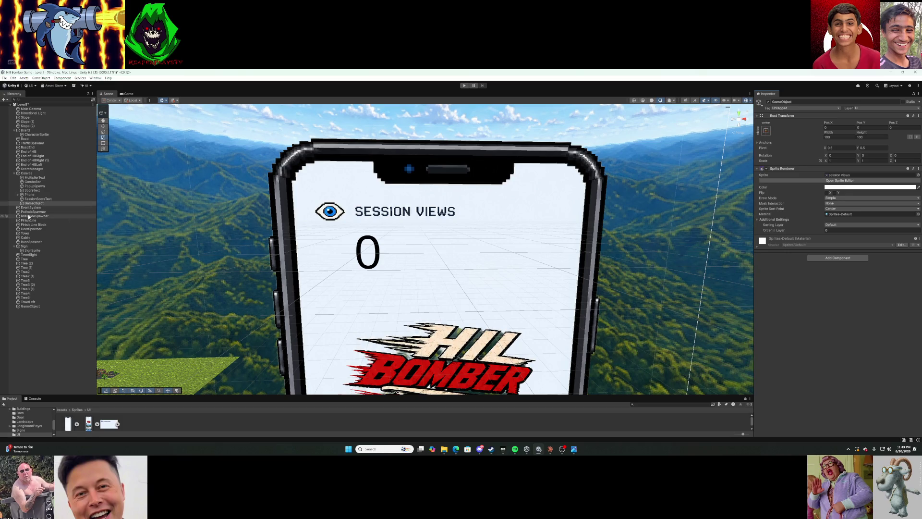
double_click(35, 204)
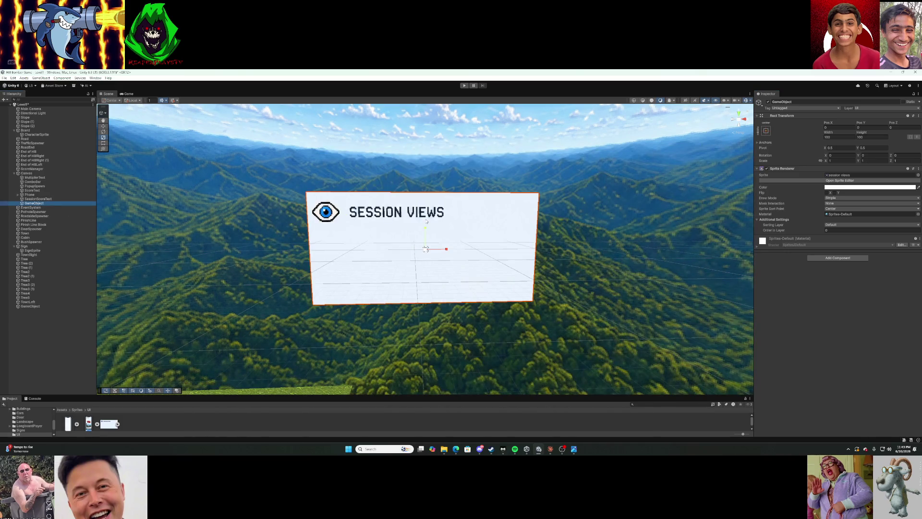
Look down on the session views sprite and give it a scale of 20 on both axes.
mouse_move(426, 249)
mouse_down()
mouse_move(601, 189)
mouse_move(784, 195)
mouse_move(602, 161)
mouse_move(600, 174)
mouse_up()
click(842, 161)
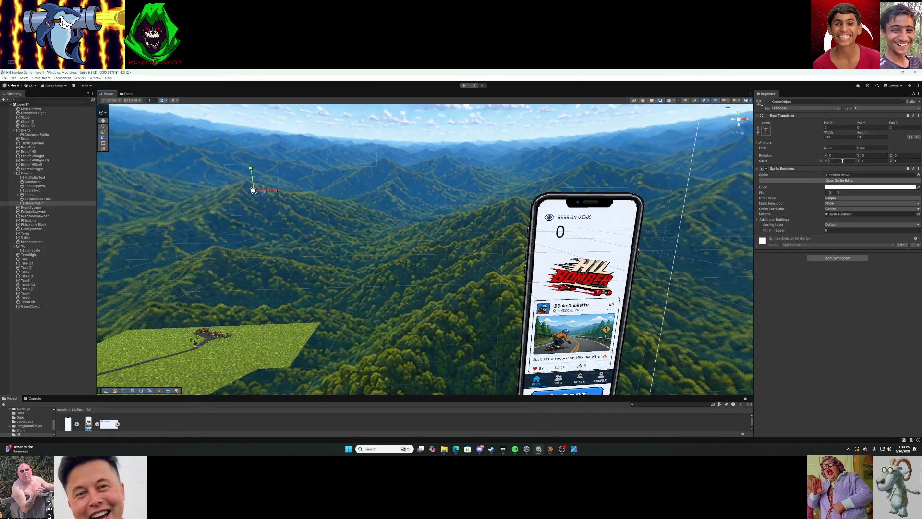
click(843, 156)
text(0)
click(867, 161)
text(20)
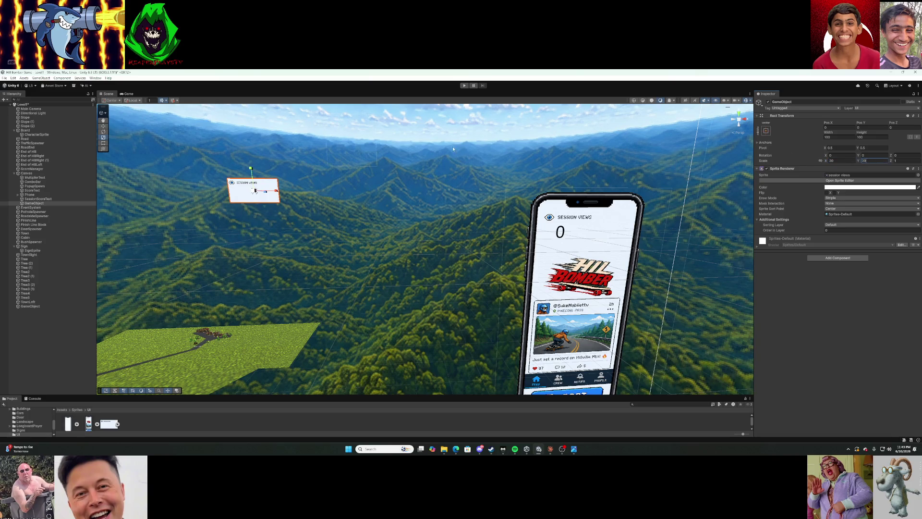
Widen the sprite to Scale X 30, position it over the phone header, and playtest briefly.
mouse_move(828, 123)
mouse_down()
mouse_move(908, 144)
mouse_move(68, 222)
mouse_move(323, 206)
mouse_move(476, 224)
mouse_move(449, 206)
mouse_move(338, 192)
mouse_move(356, 185)
mouse_move(322, 197)
mouse_up()
click(845, 161)
text(3)
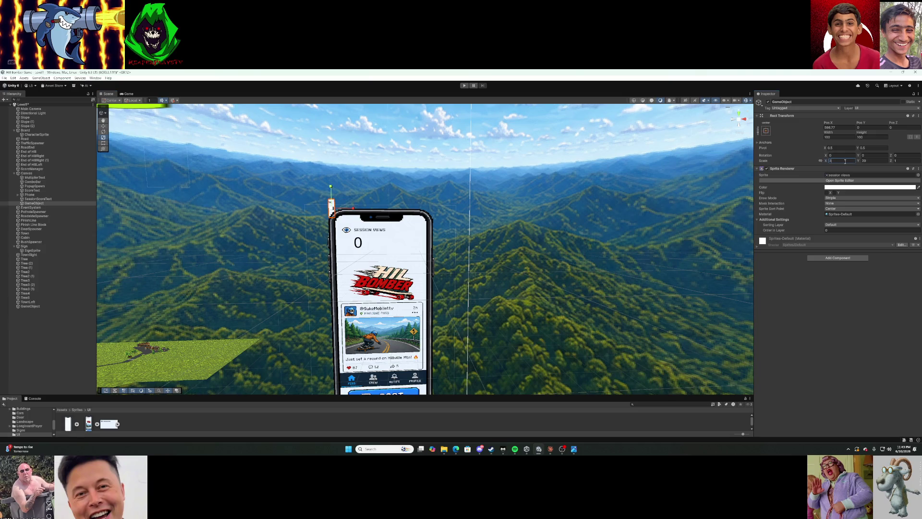
text(0)
click(868, 161)
text(30)
mouse_move(828, 123)
mouse_down()
mouse_move(639, 201)
mouse_move(817, 220)
mouse_up()
mouse_move(864, 123)
mouse_down()
mouse_move(881, 123)
mouse_move(749, 123)
mouse_move(841, 120)
mouse_up()
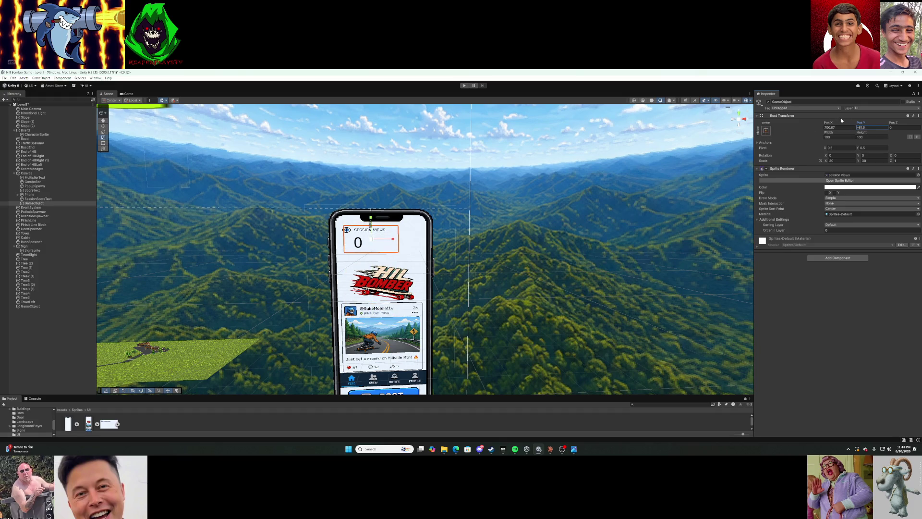
click(464, 85)
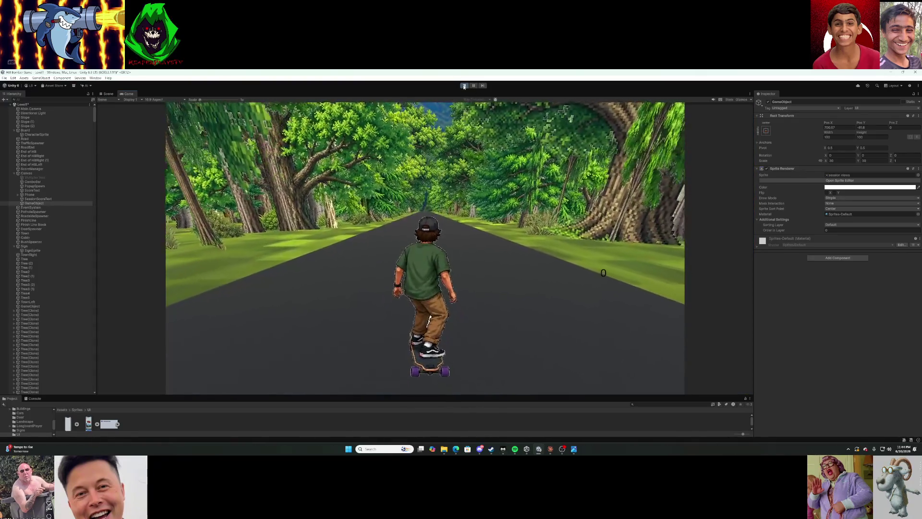
key(ctrl+p)
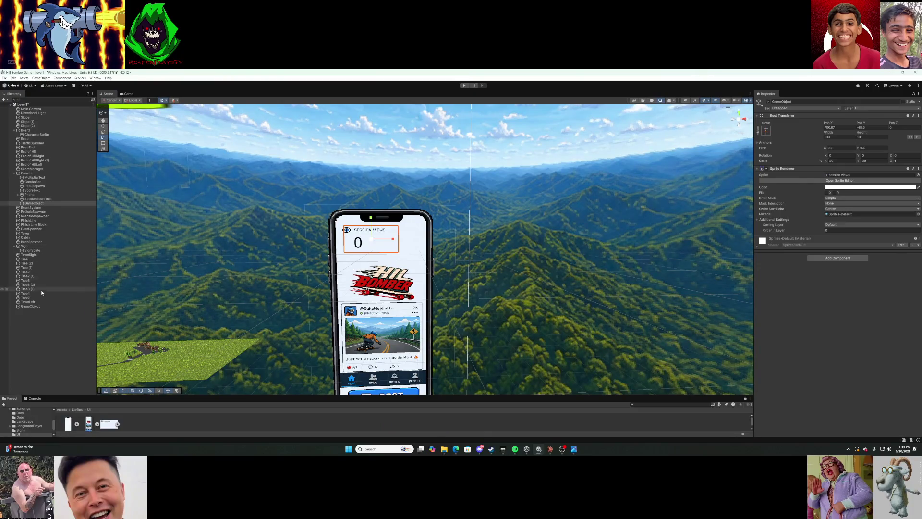
Move the loose GameObject under Canvas below SessionScoreText and rename it SessionViewsSmall.
click(36, 307)
drag(35, 307, 41, 204)
double_click(42, 205)
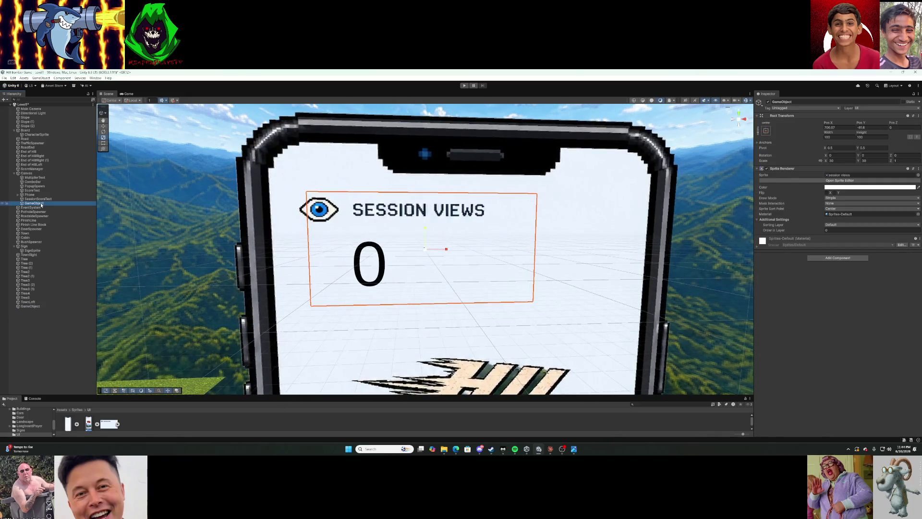
right_click(41, 204)
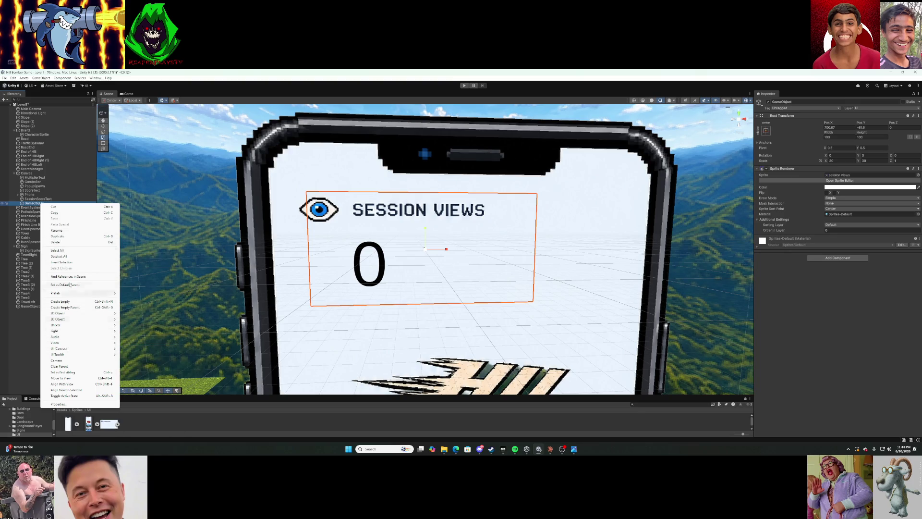
click(65, 232)
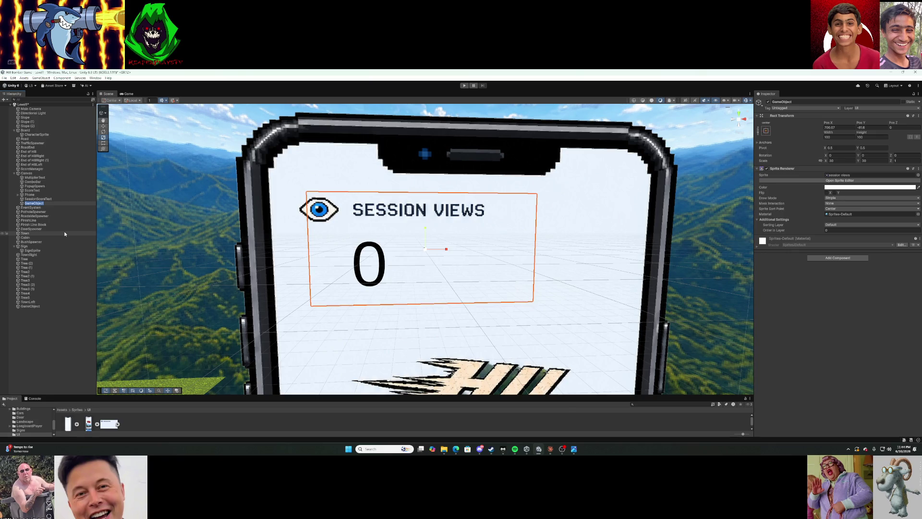
key(BackSpace)
text(SessionViewsSmall)
key(Return)
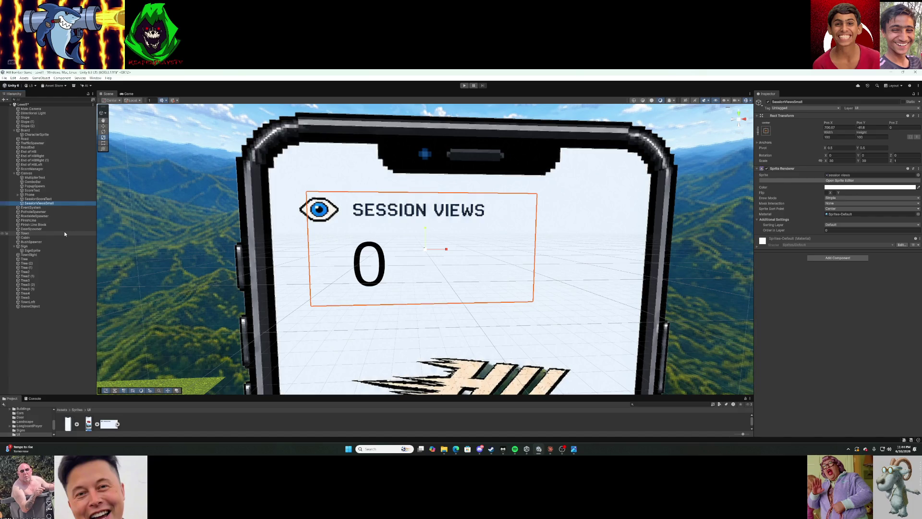
Compare SessionViewsSmall with SessionScoreText in the Inspector, then start a playtest.
click(52, 199)
click(52, 203)
click(56, 198)
click(57, 203)
click(56, 198)
click(56, 203)
click(56, 199)
click(56, 203)
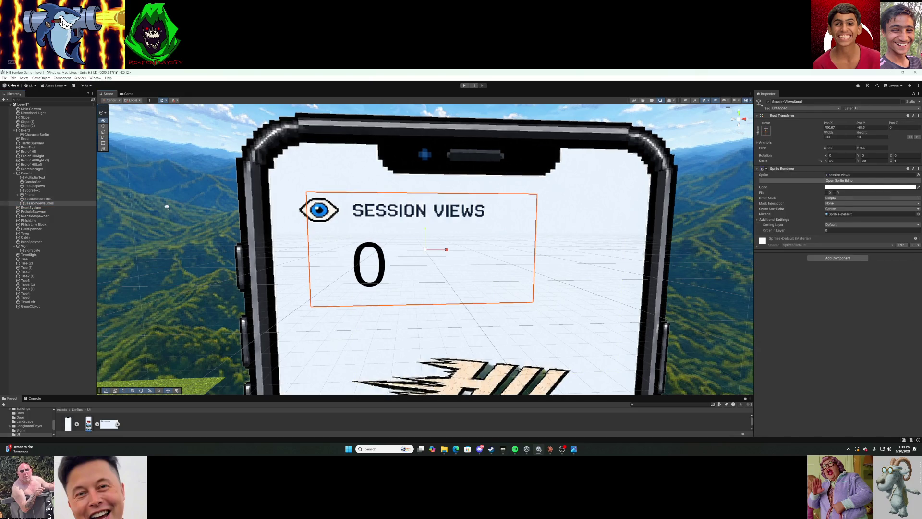
click(464, 85)
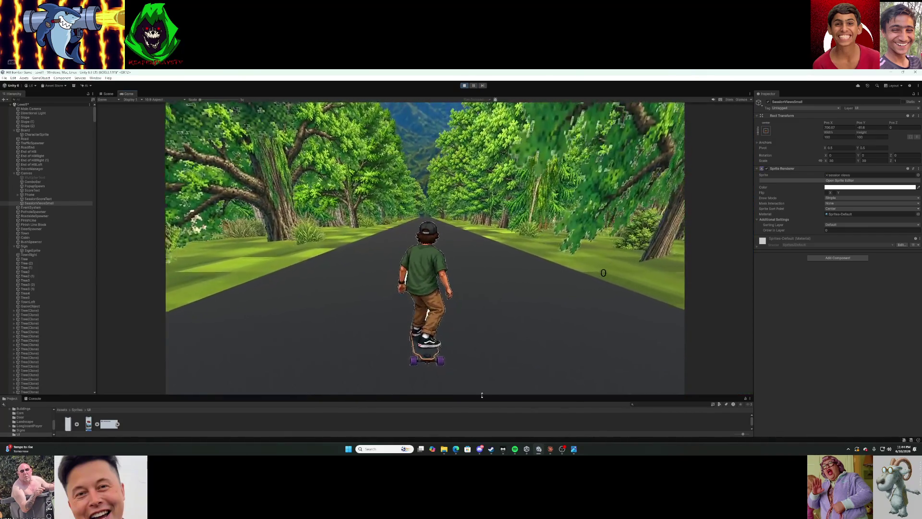
Widen the Game view and run two short playtests of the skating run, stopping each.
mouse_move(754, 294)
mouse_down()
mouse_move(867, 294)
mouse_move(629, 293)
mouse_move(745, 293)
mouse_up()
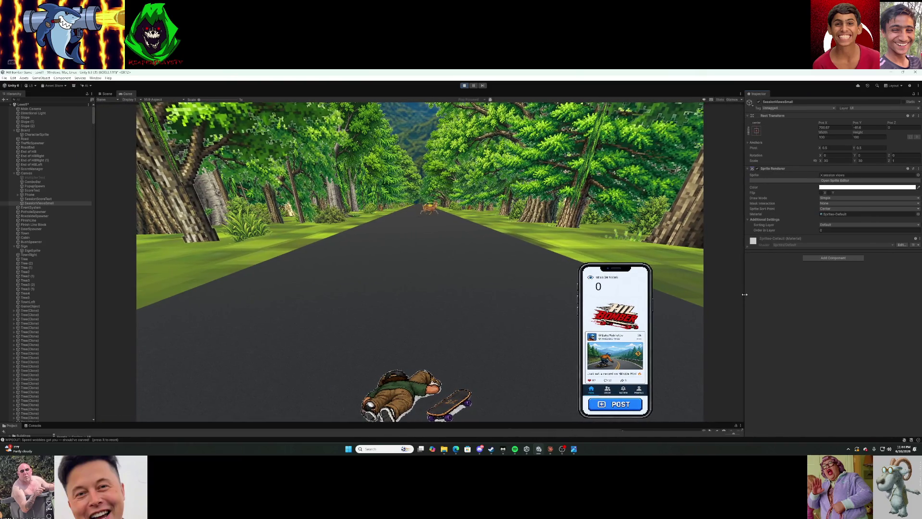
click(463, 86)
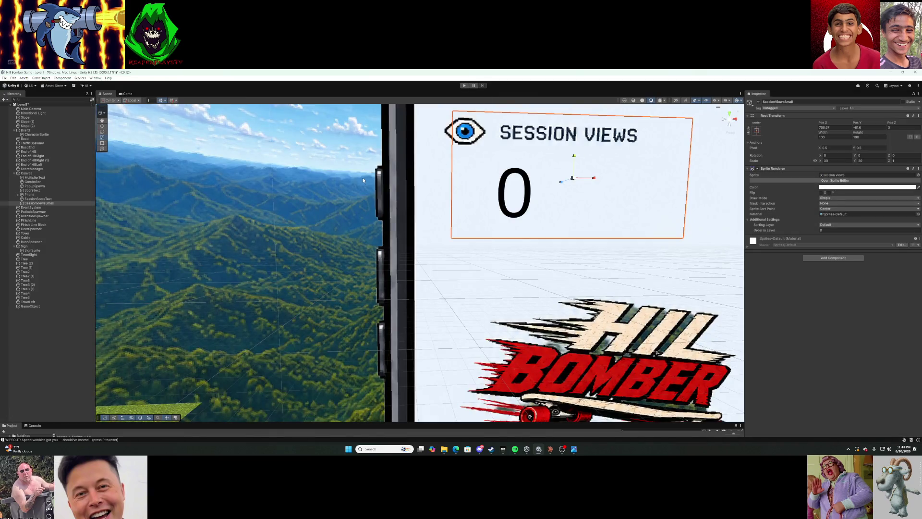
click(467, 86)
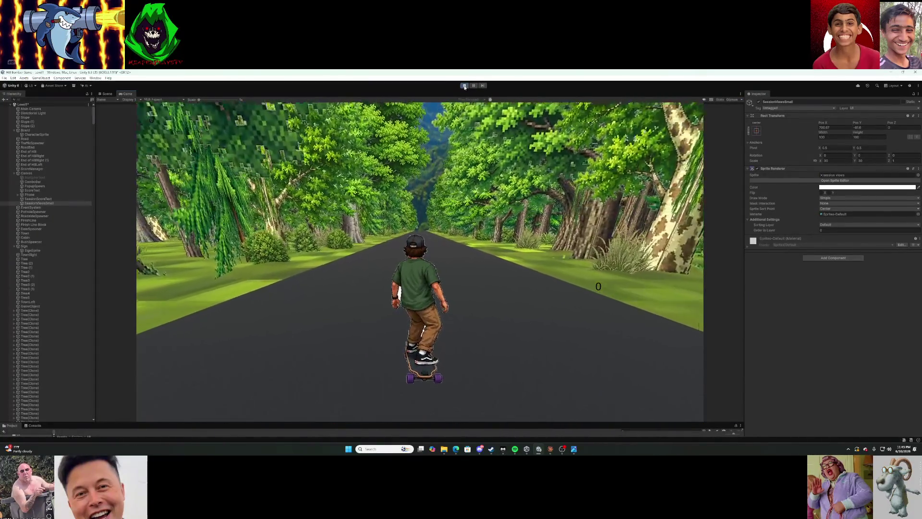
key(ctrl+p)
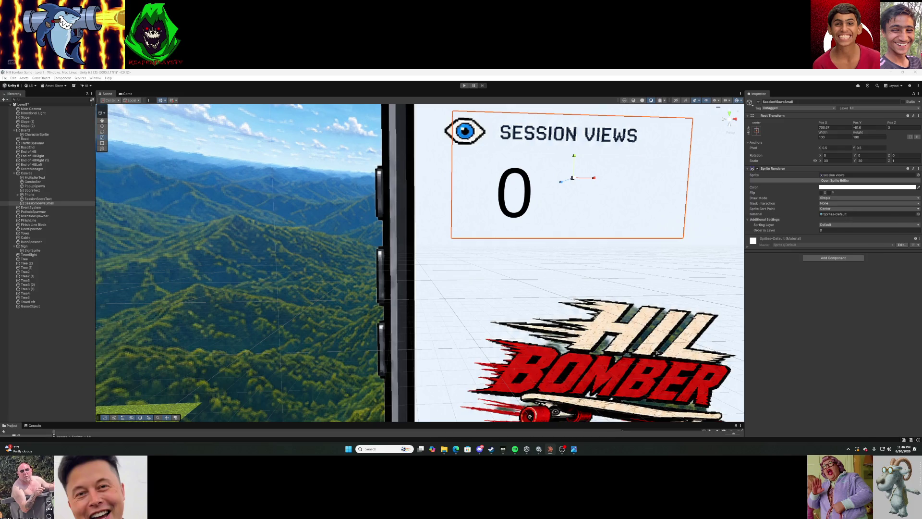
Zoom out and orbit to centre the phone overlay, then screenshot the editor view.
scroll(178, 201, down, 5)
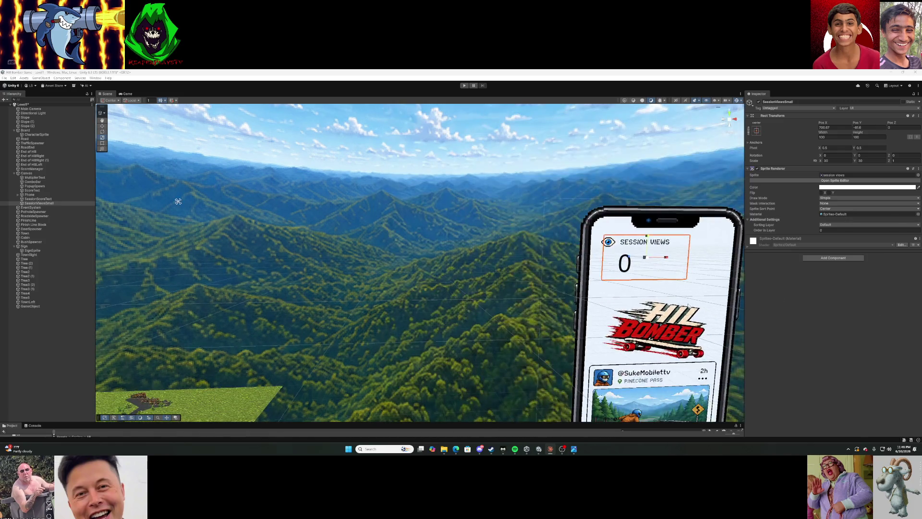
mouse_move(477, 190)
mouse_down()
mouse_move(634, 215)
mouse_move(460, 199)
mouse_up()
key(super+shift+s)
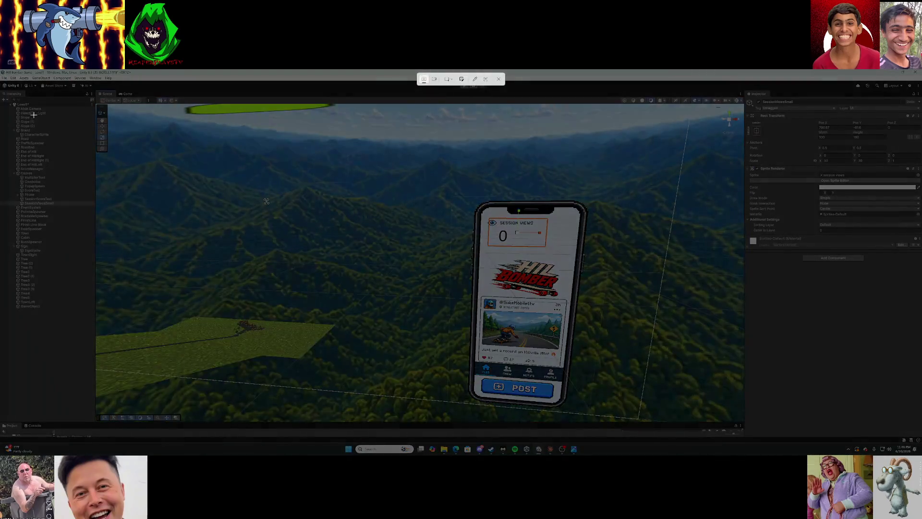
mouse_move(6, 85)
mouse_down()
mouse_move(423, 227)
mouse_move(921, 448)
mouse_move(921, 342)
mouse_move(916, 447)
mouse_up()
Enlarge the Project panel and take another screenshot of the scene with the phone overlay.
drag(253, 422, 268, 360)
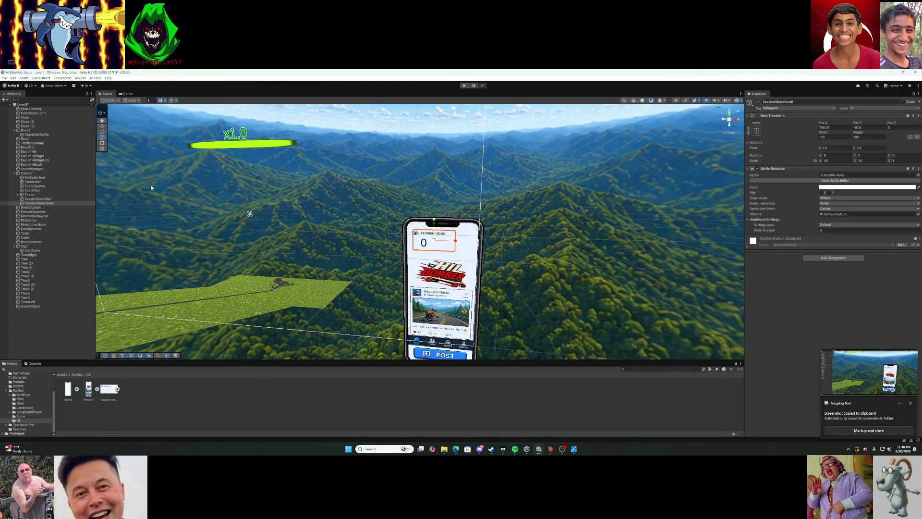
key(super+shift+s)
mouse_move(4, 83)
mouse_down()
mouse_move(697, 411)
mouse_move(846, 451)
mouse_move(907, 451)
mouse_up()
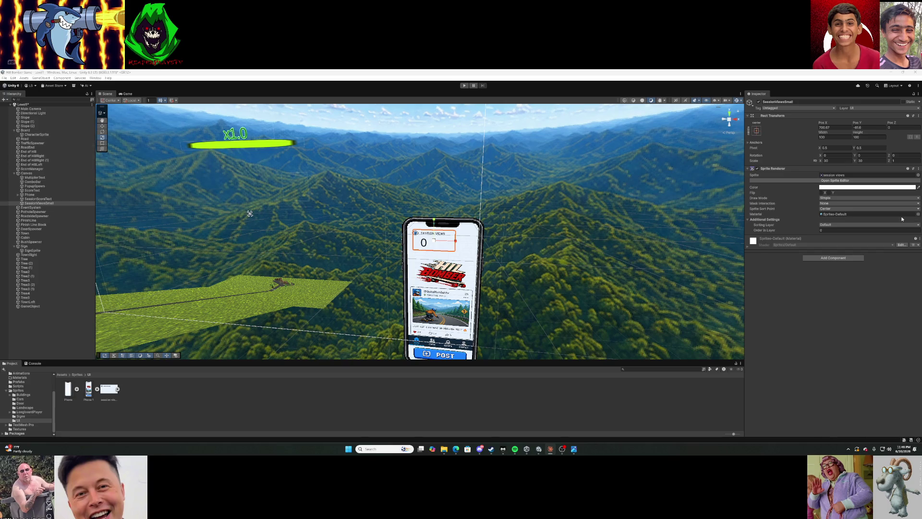
Start a playtest and screenshot the running game and the crash with the phone overlay.
click(464, 86)
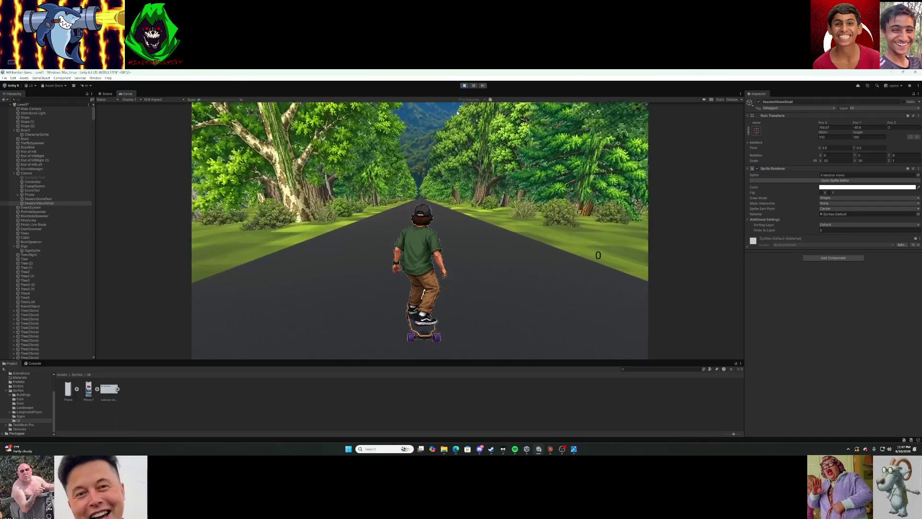
key(super+shift+s)
mouse_move(157, 86)
mouse_down()
mouse_move(409, 212)
mouse_move(707, 393)
mouse_up()
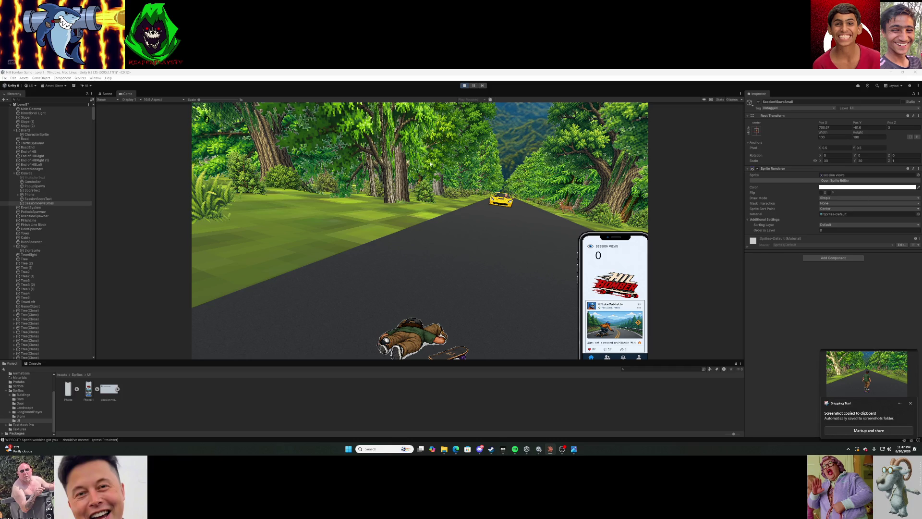
key(super+shift+s)
drag(117, 83, 769, 395)
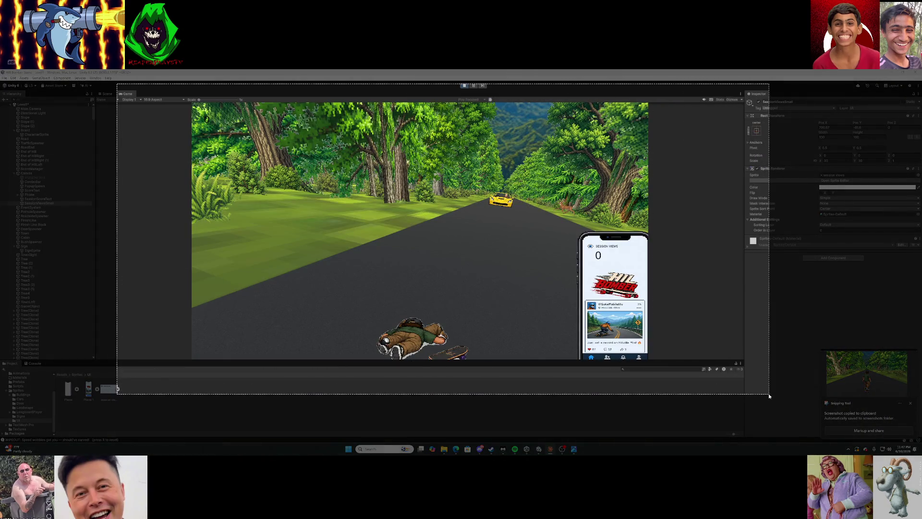
Pause and resume the game, restart with R, stop, and select Text (TMP) under Phone.
click(473, 86)
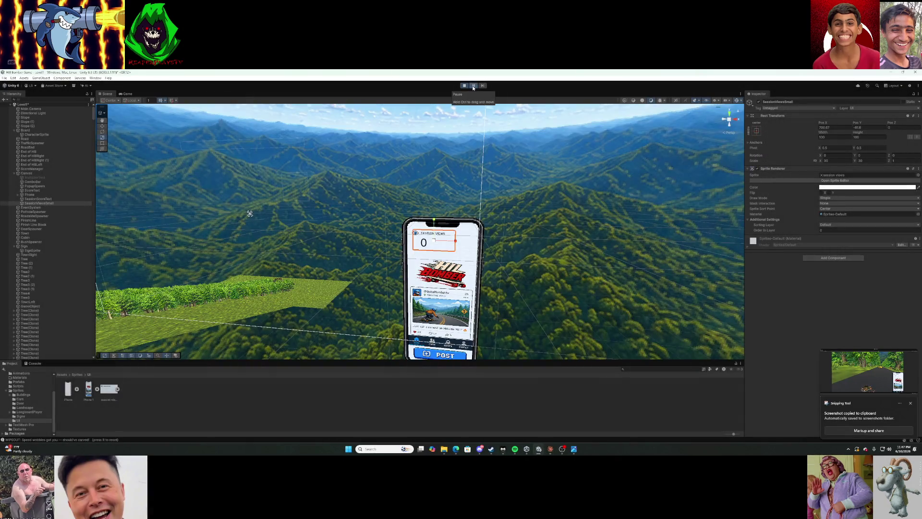
click(473, 86)
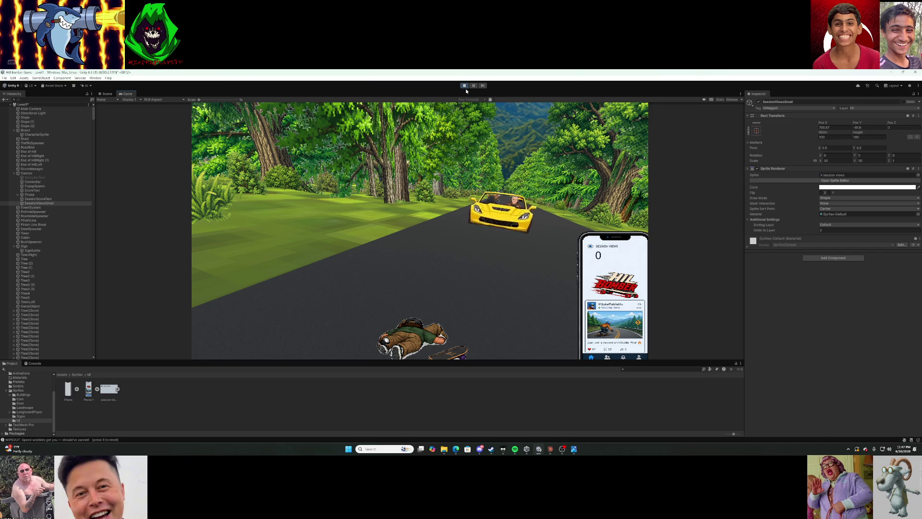
key(r)
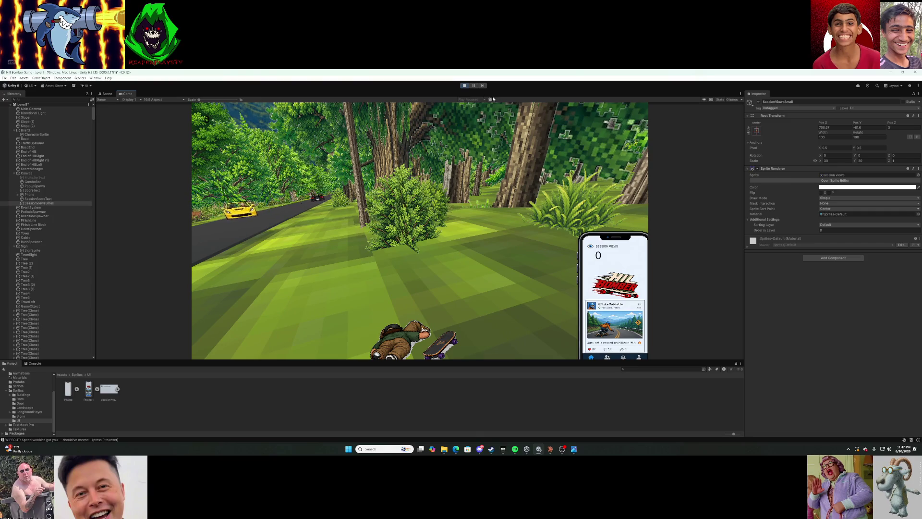
click(465, 87)
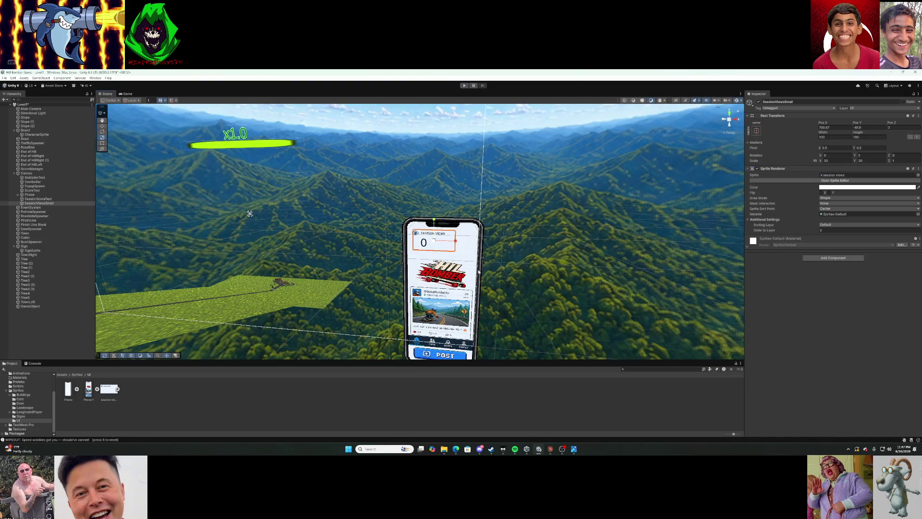
click(482, 274)
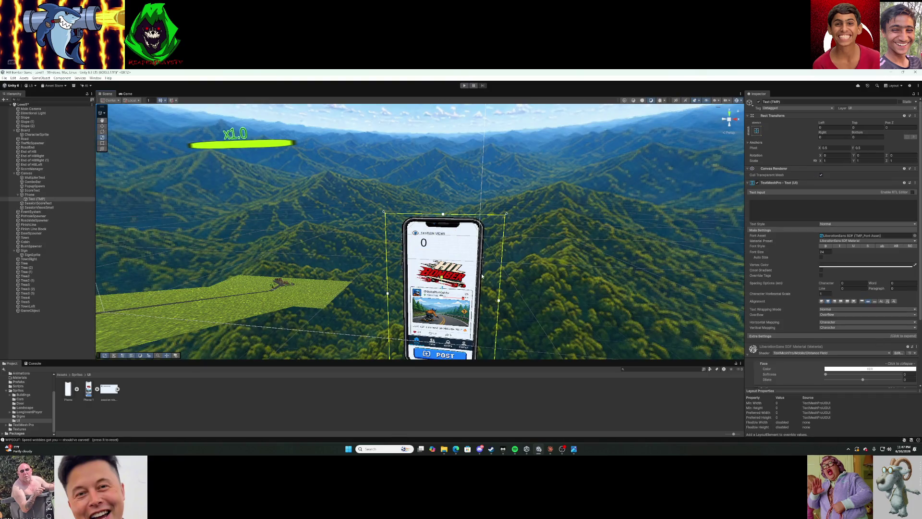
Select Phone, Text (TMP), SessionScoreText and SessionViewsSmall and move them to X 543.4, Y -141.8.
click(46, 194)
shift+click(51, 203)
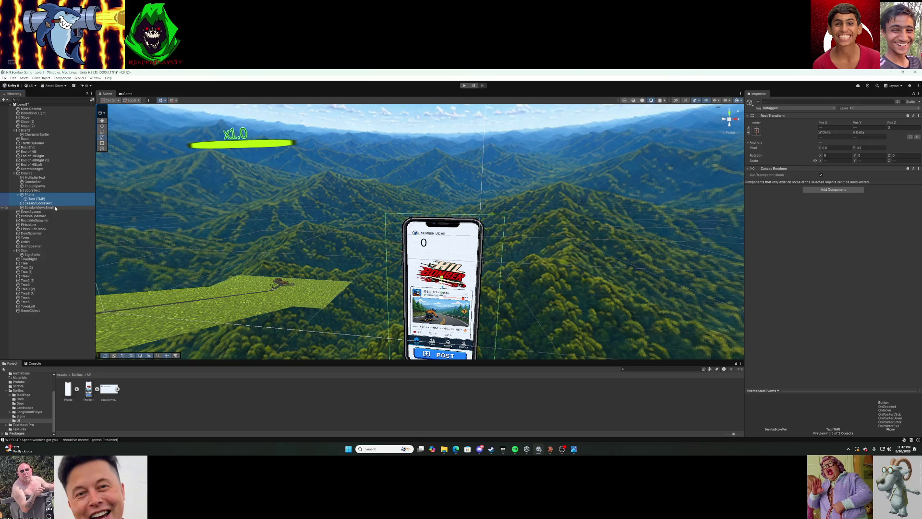
shift+click(54, 207)
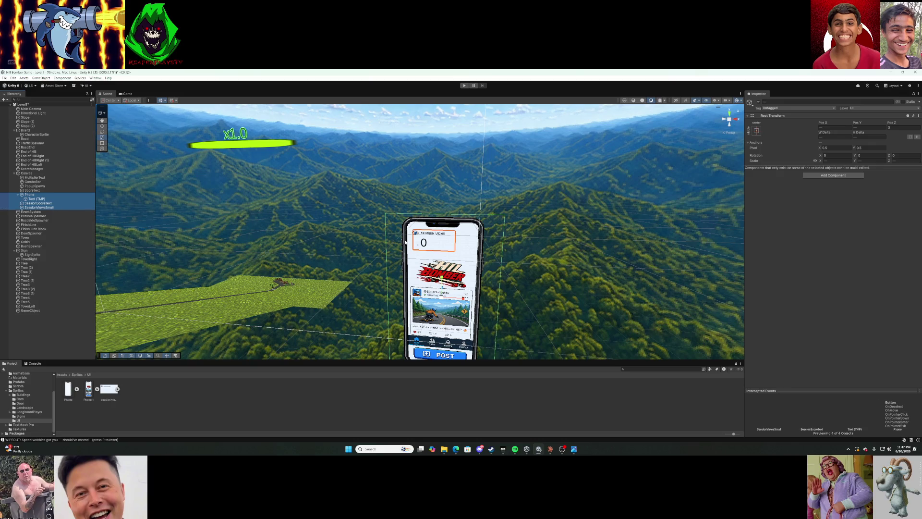
drag(835, 125, 751, 133)
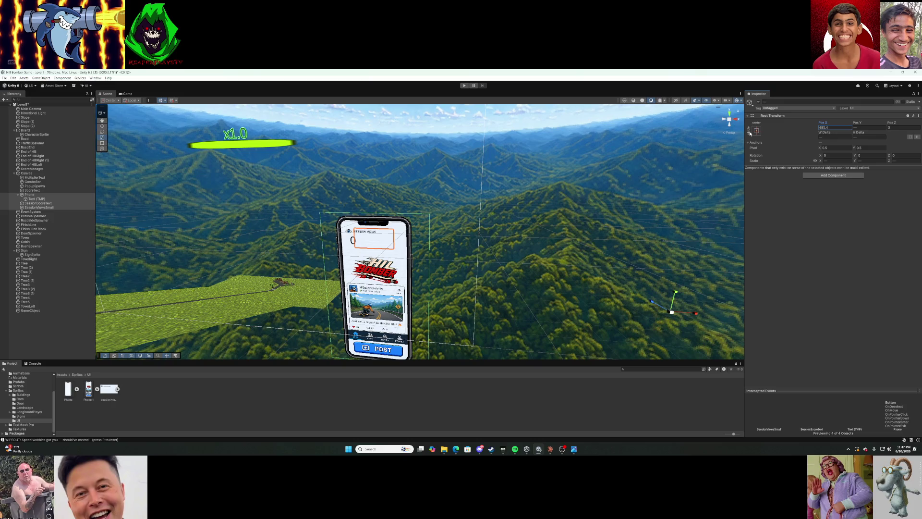
drag(857, 124, 907, 126)
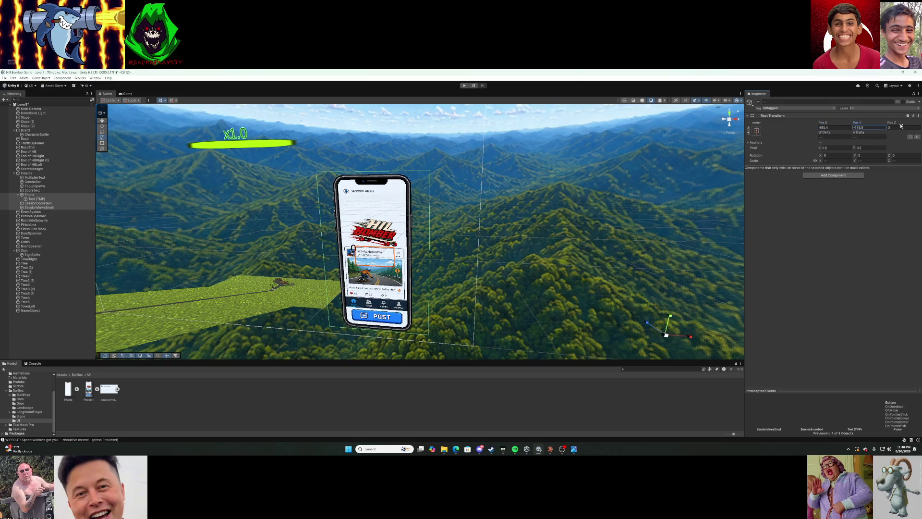
drag(826, 125, 859, 126)
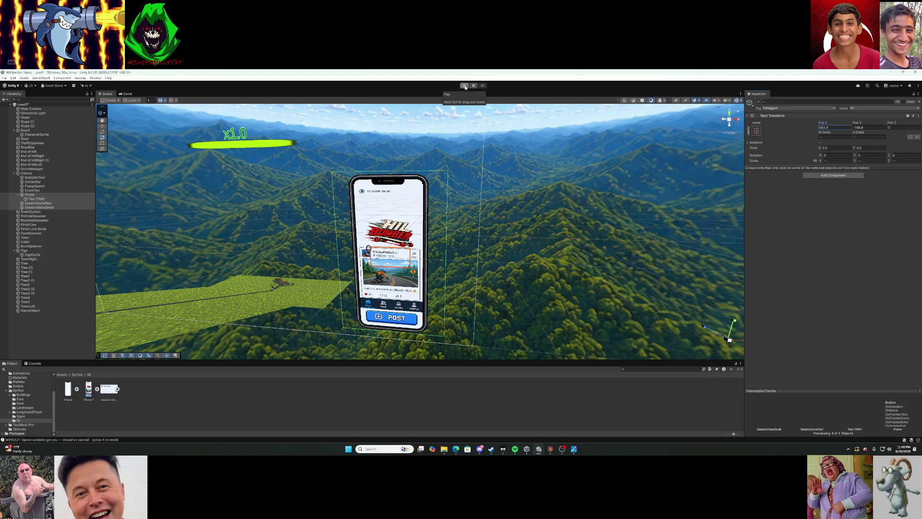
click(465, 86)
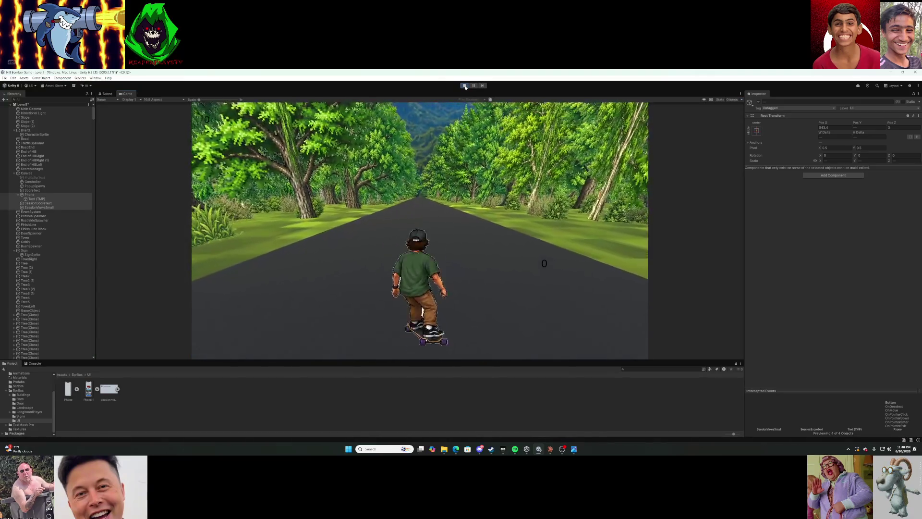
key(Left)
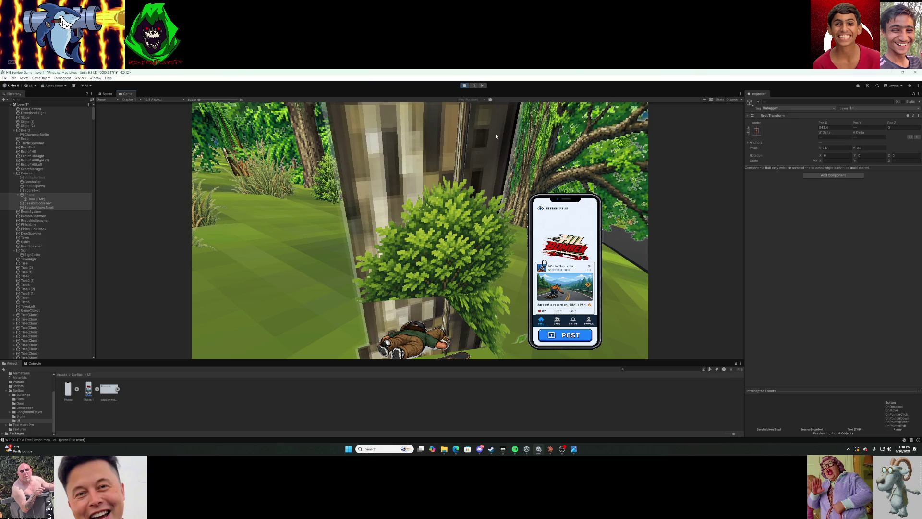
key(r)
click(469, 86)
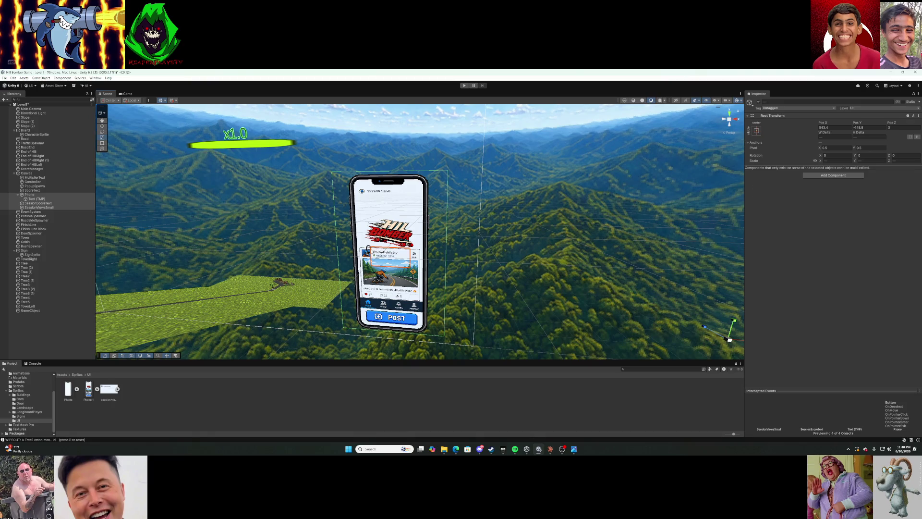
click(38, 207)
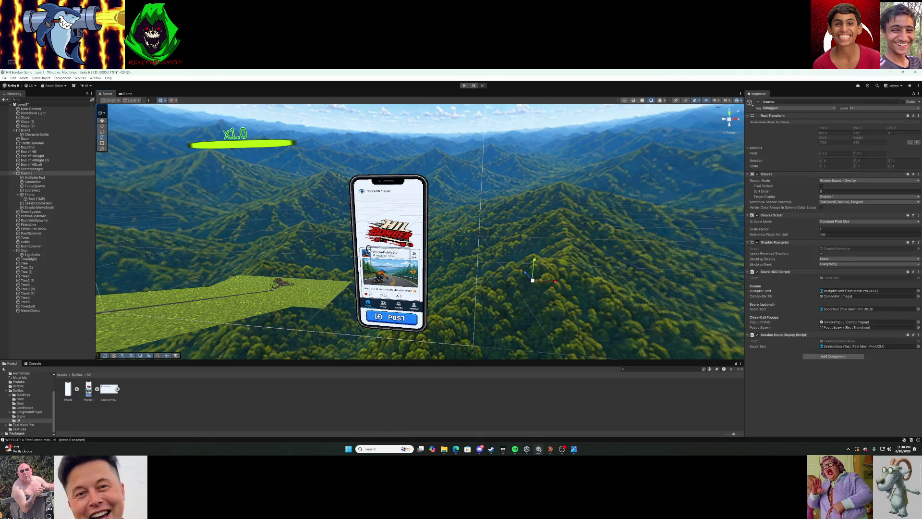
Nudge SessionScoreText right and slide SessionViewsSmall into the phone at about X 508.
click(75, 201)
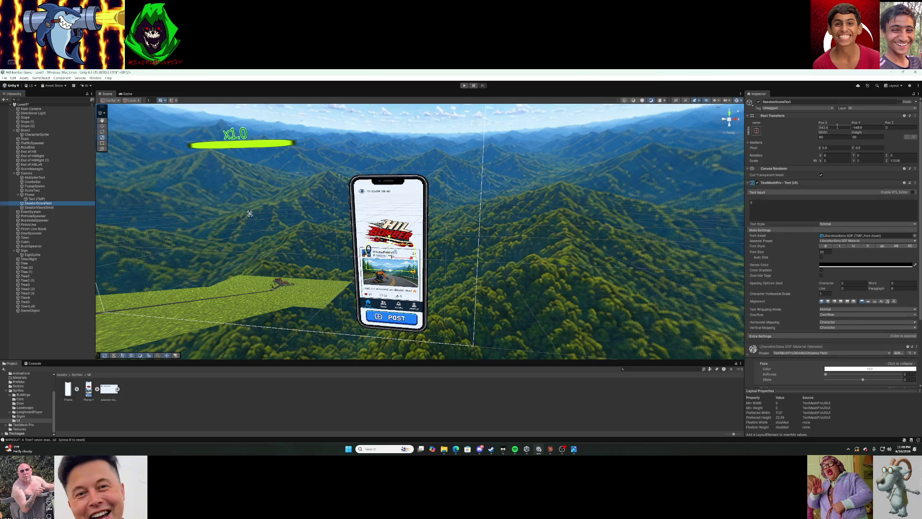
mouse_move(827, 123)
mouse_down()
mouse_move(894, 120)
mouse_move(14, 171)
mouse_up()
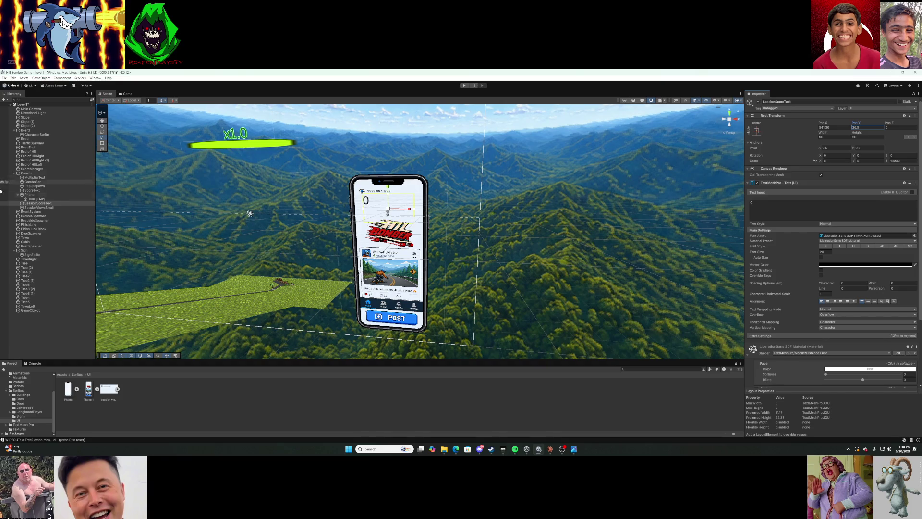
click(43, 208)
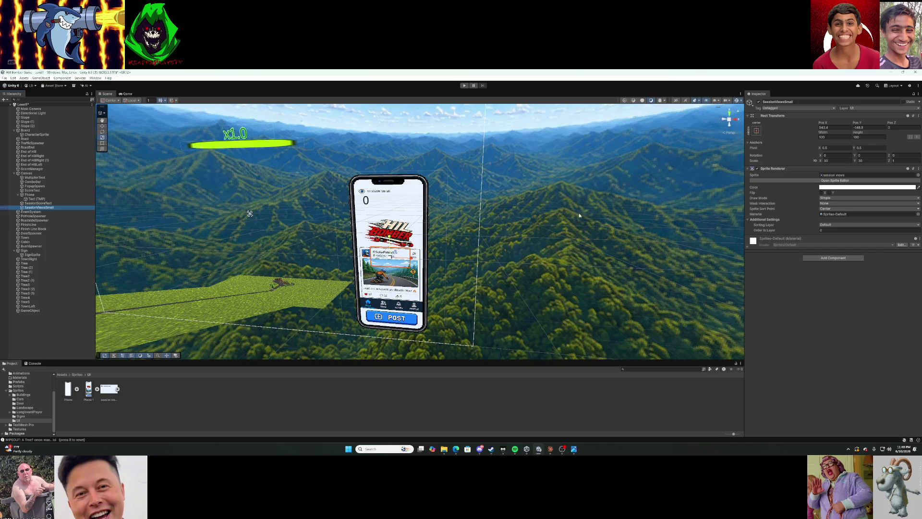
mouse_move(820, 124)
mouse_down()
mouse_move(813, 140)
mouse_move(918, 126)
mouse_move(23, 128)
mouse_up()
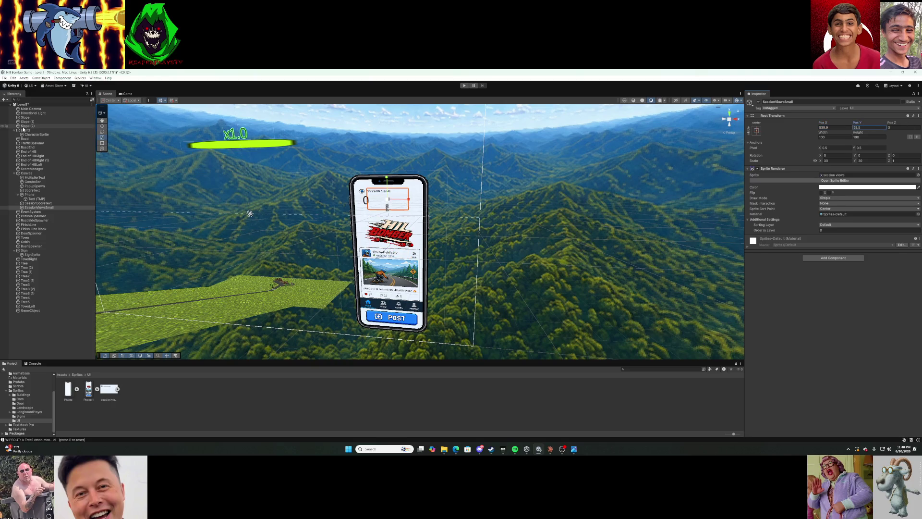
drag(828, 123, 805, 128)
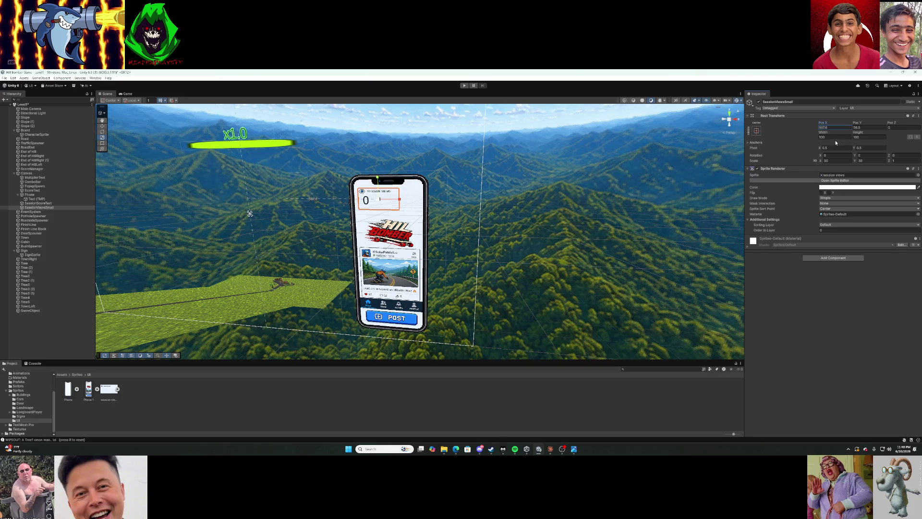
Scale SessionViewsSmall to 35 on X and Y, set its X to 512.8, and deselect.
click(838, 160)
text(35)
click(869, 161)
text(35)
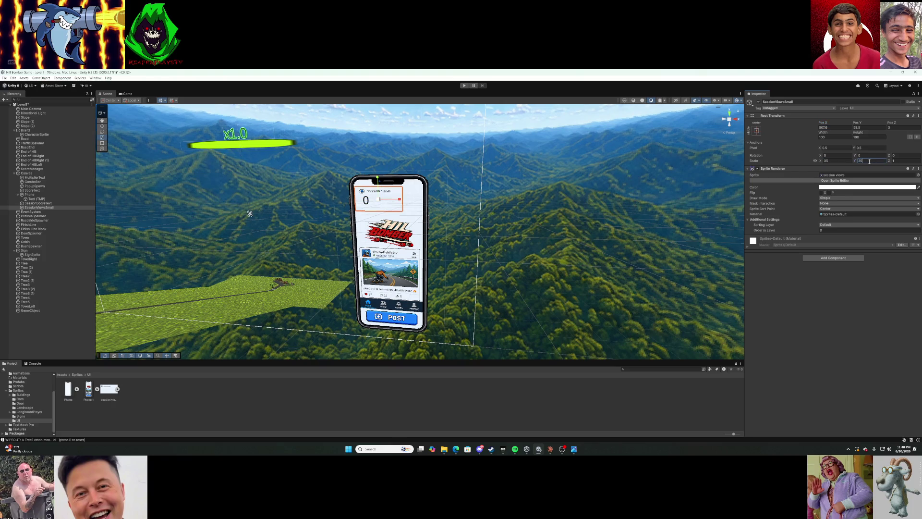
drag(823, 124, 830, 127)
click(586, 414)
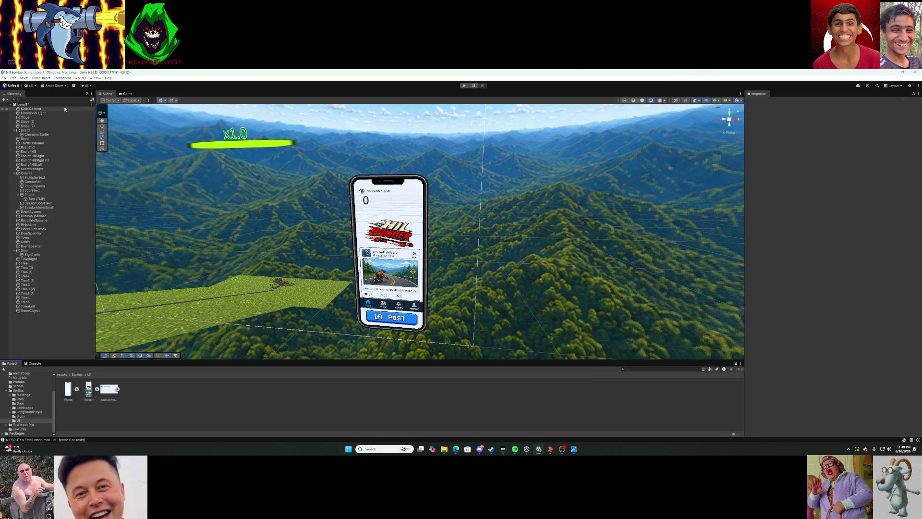
Playtest a run, steer left into the trees, screenshot the wipeout overlay, then stop.
click(464, 86)
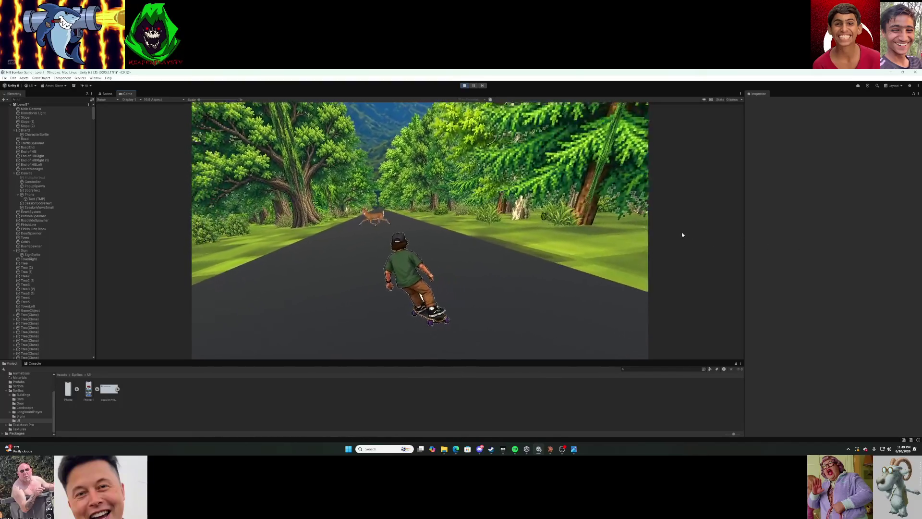
key(Left)
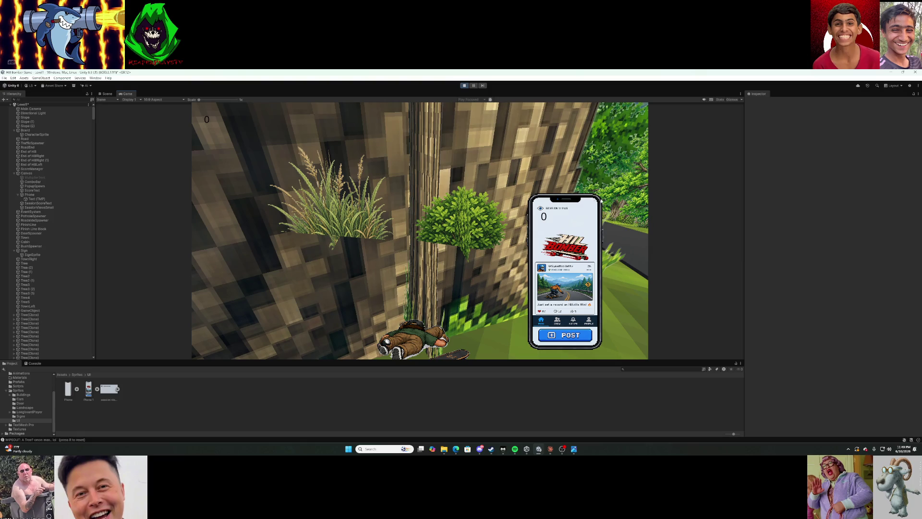
key(super+shift+s)
mouse_move(5, 72)
mouse_down()
mouse_move(730, 318)
mouse_move(881, 420)
mouse_up()
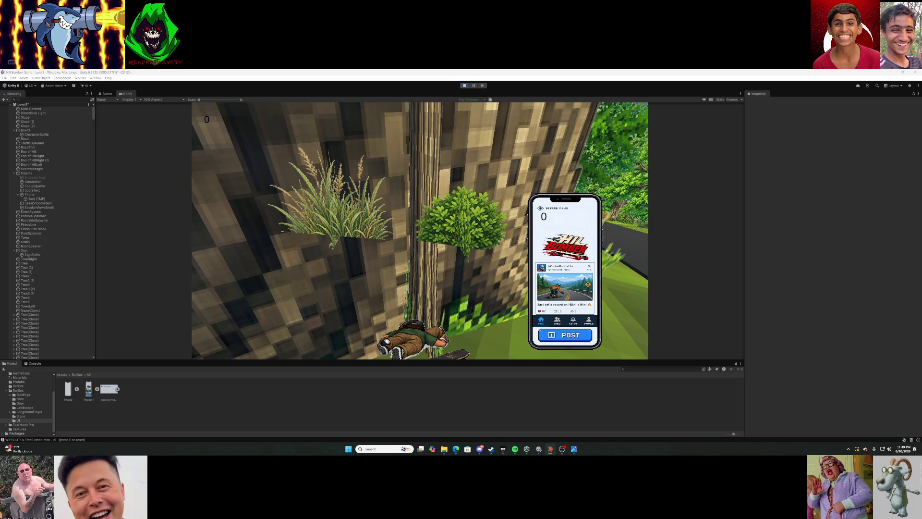
click(465, 86)
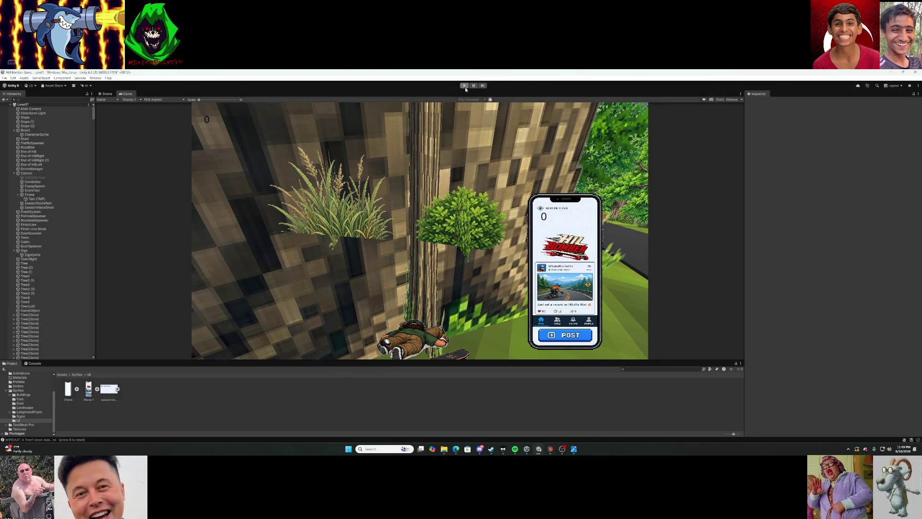
Play a run until the skater crashes, reset with R, then stop the playtest.
click(464, 86)
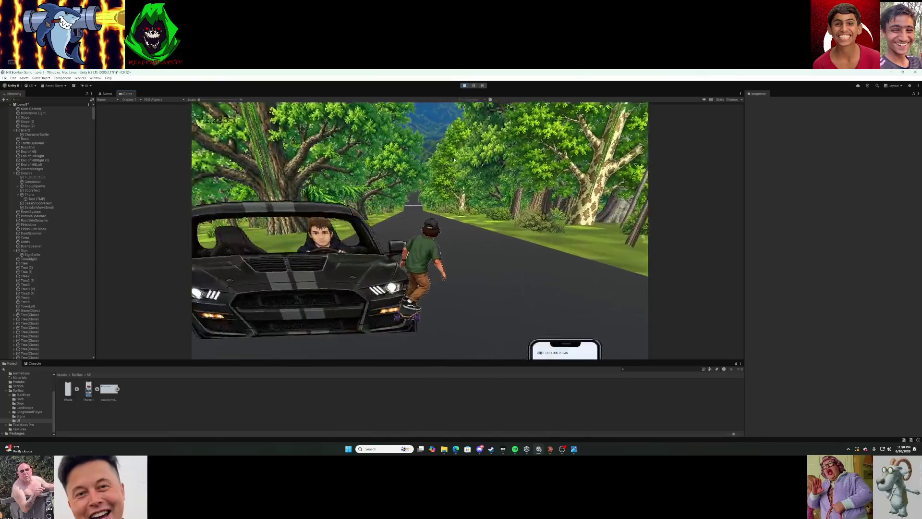
key(r)
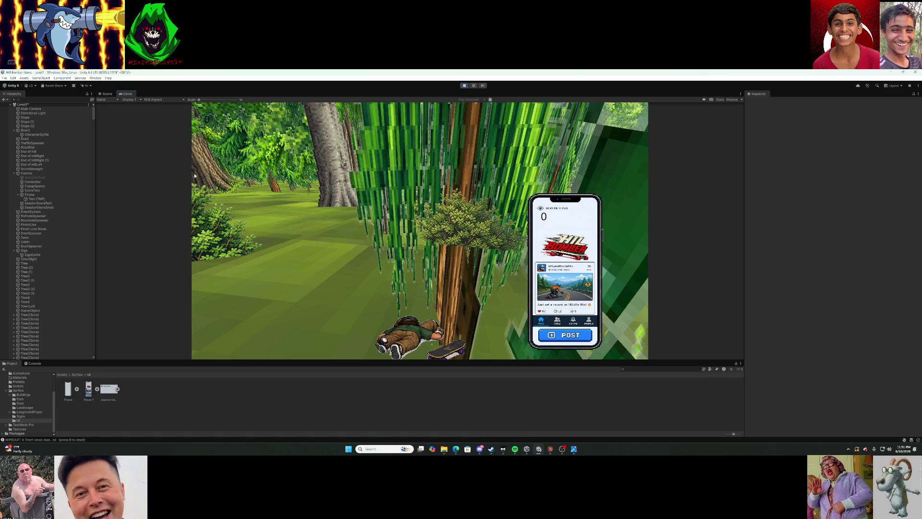
click(469, 87)
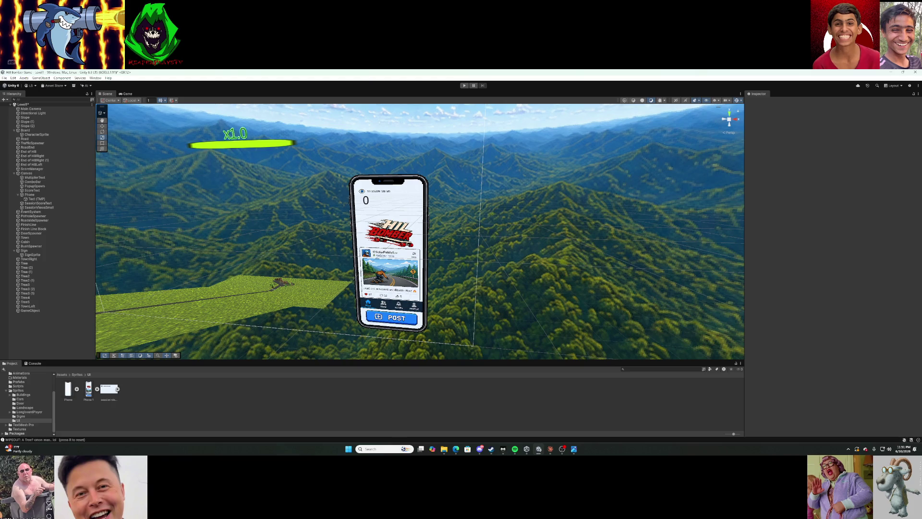
Delete the old SessionViewsSmall object from the Hierarchy.
click(61, 203)
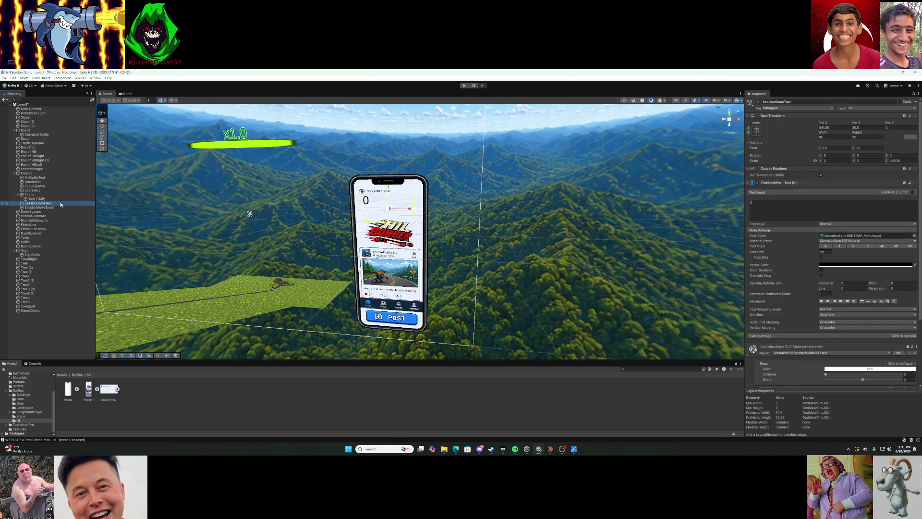
click(56, 207)
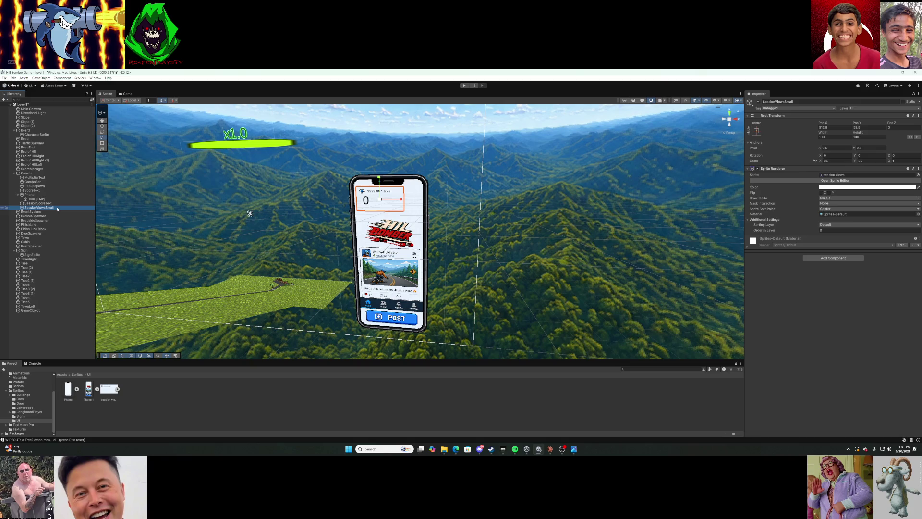
right_click(56, 208)
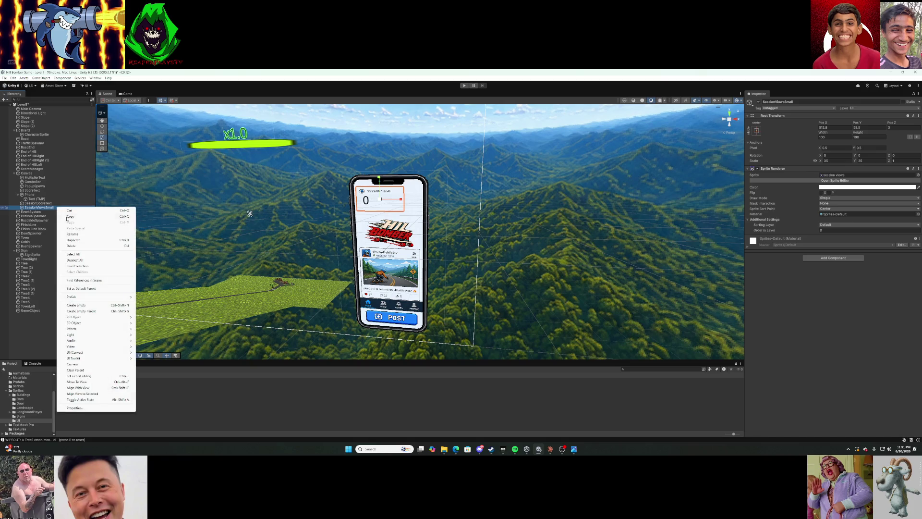
click(81, 246)
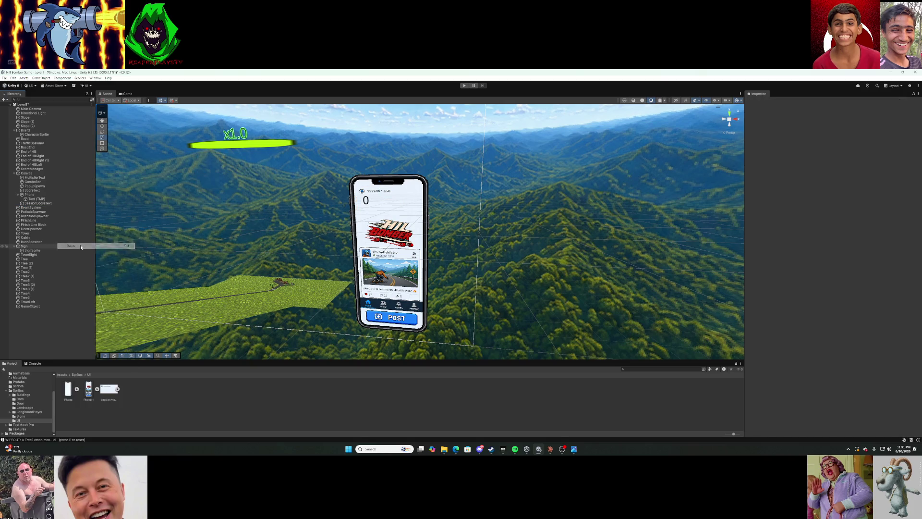
Add a new UI Image under the Canvas, keeping its default name.
right_click(44, 174)
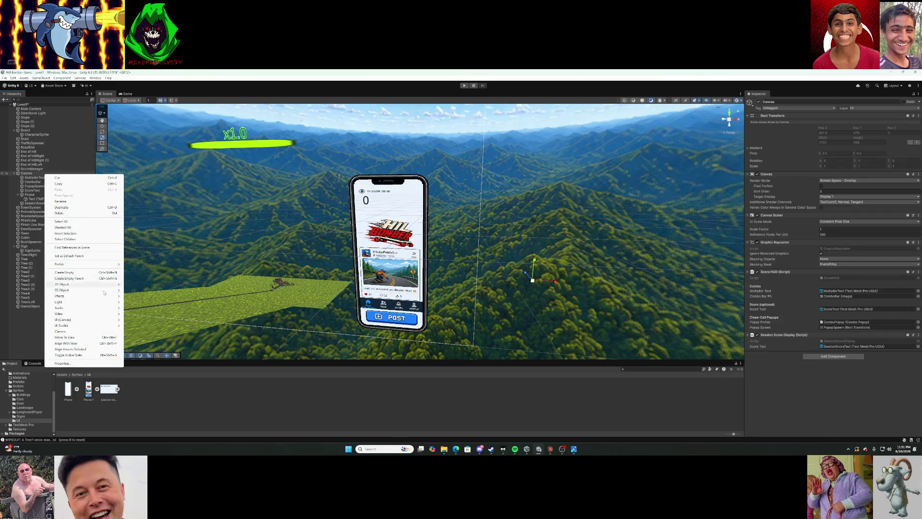
mouse_move(108, 319)
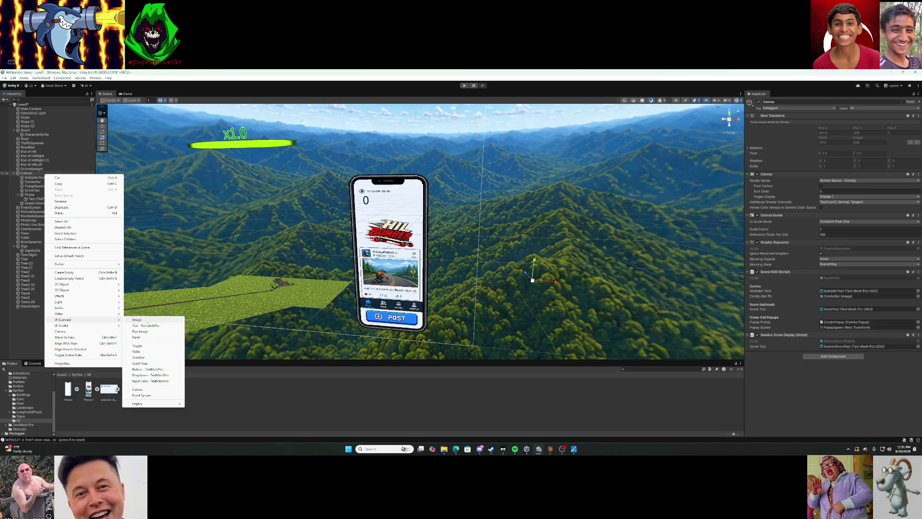
click(139, 320)
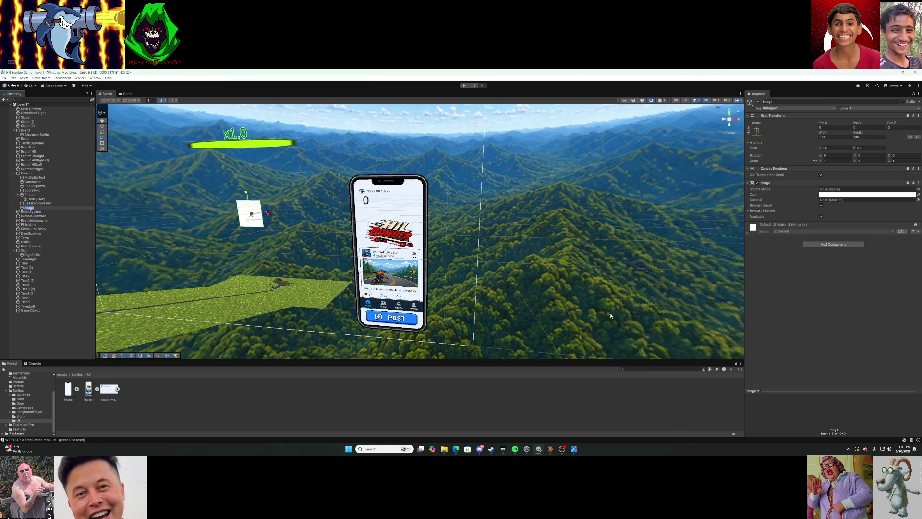
click(474, 418)
Assign the session views sprite as the Image's Source Image and adjust its horizontal scale.
mouse_move(274, 196)
mouse_down()
mouse_move(246, 192)
mouse_move(295, 201)
mouse_up()
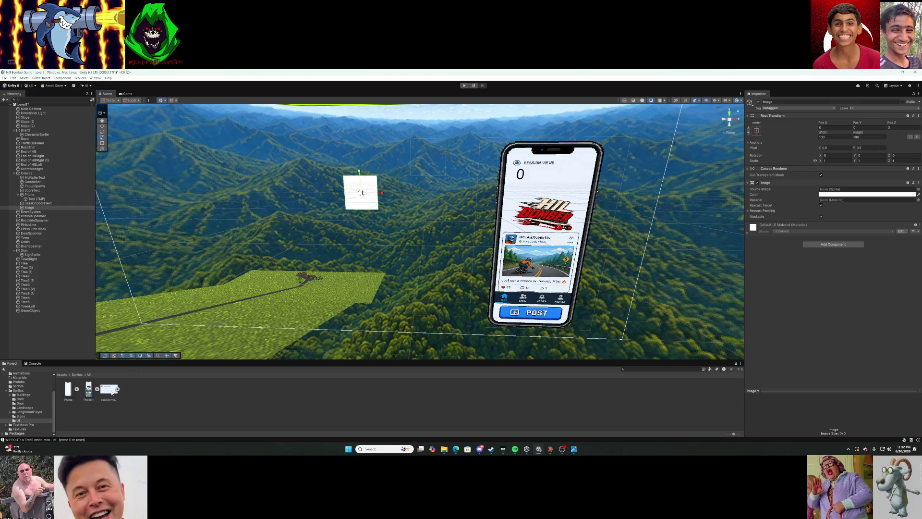
mouse_move(111, 393)
mouse_down()
mouse_move(673, 331)
mouse_move(823, 190)
mouse_up()
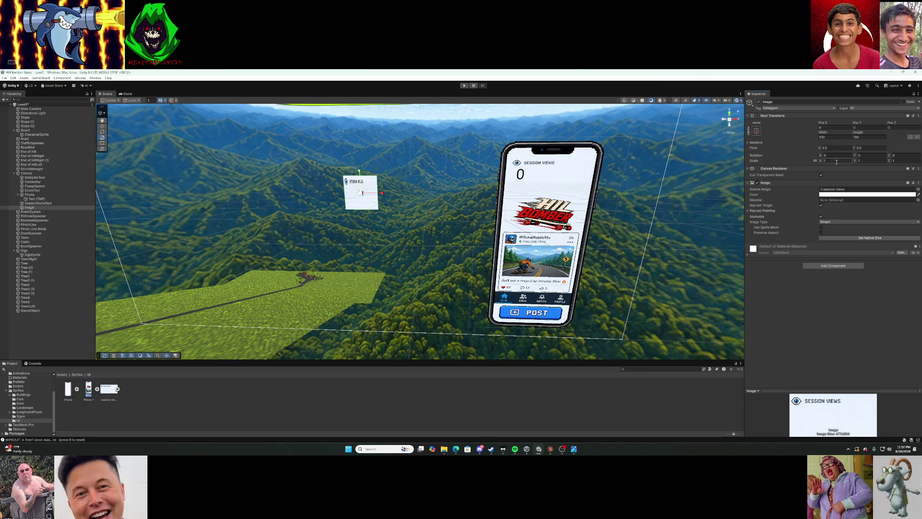
click(862, 161)
text(1.63)
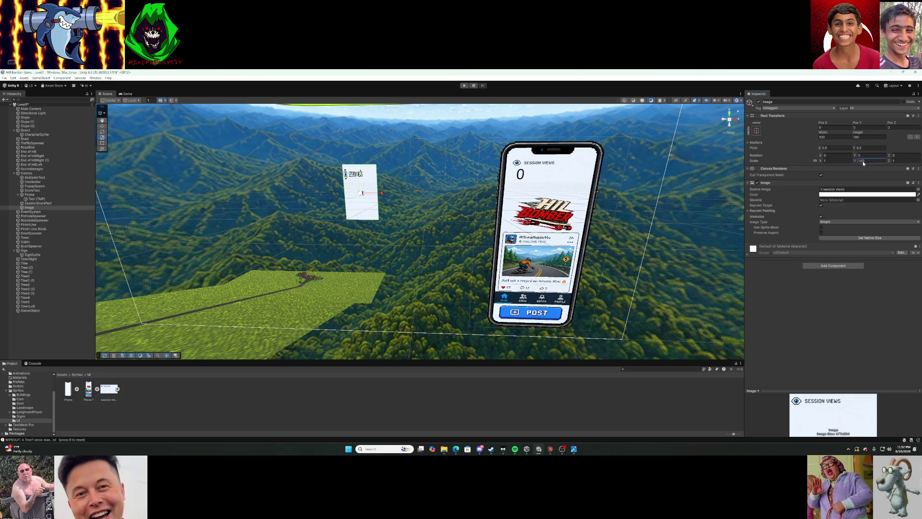
key(Escape)
click(835, 161)
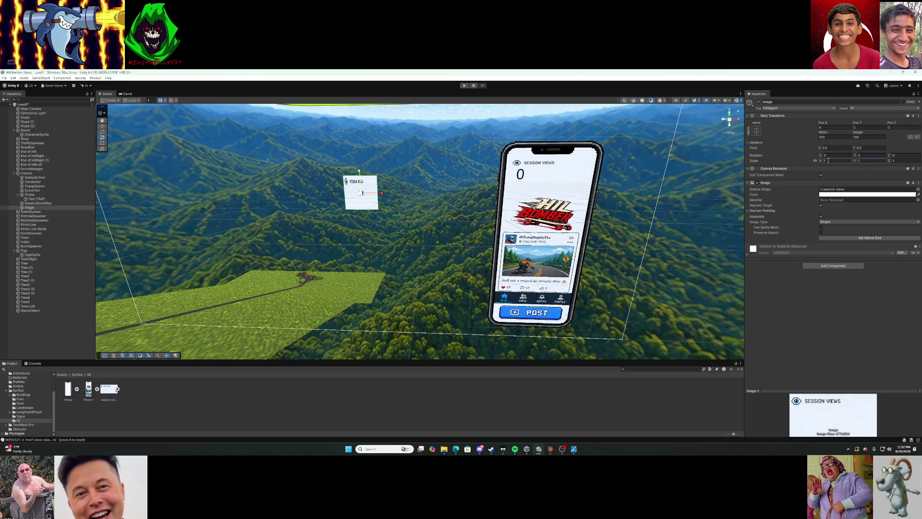
text(2.142.7)
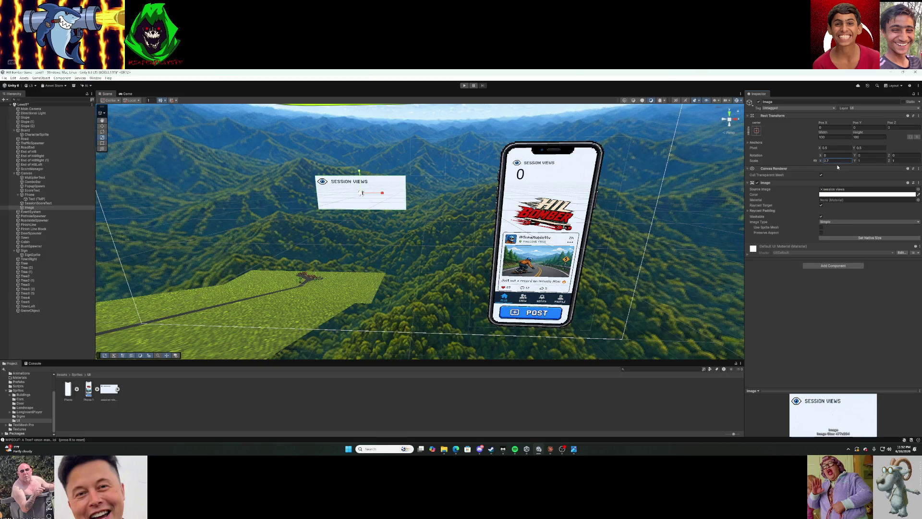
key(BackSpace)
text(87)
Set the image's horizontal scale to 12 and position it across the phone's top.
mouse_move(824, 123)
mouse_down()
mouse_move(889, 124)
mouse_move(29, 159)
mouse_move(104, 195)
mouse_move(889, 307)
mouse_move(49, 336)
mouse_move(55, 331)
mouse_up()
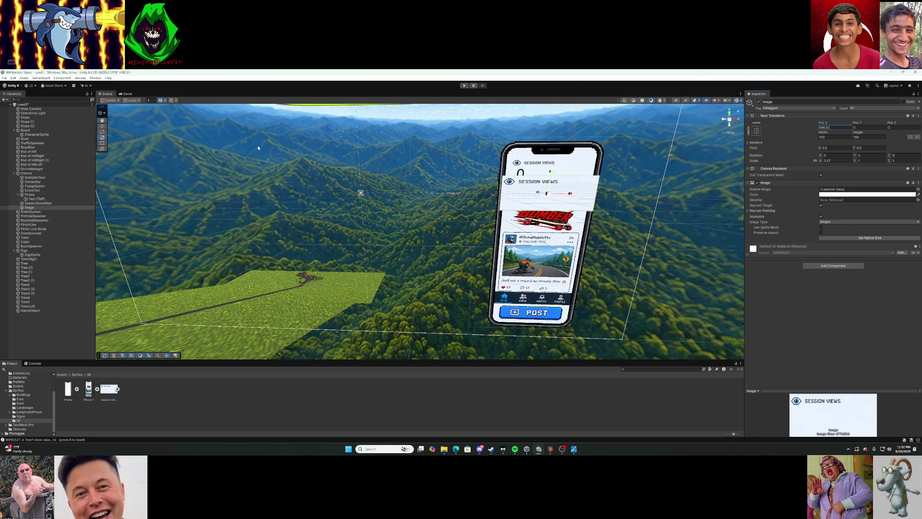
drag(822, 124, 822, 124)
click(822, 161)
drag(821, 161, 823, 166)
text(1)
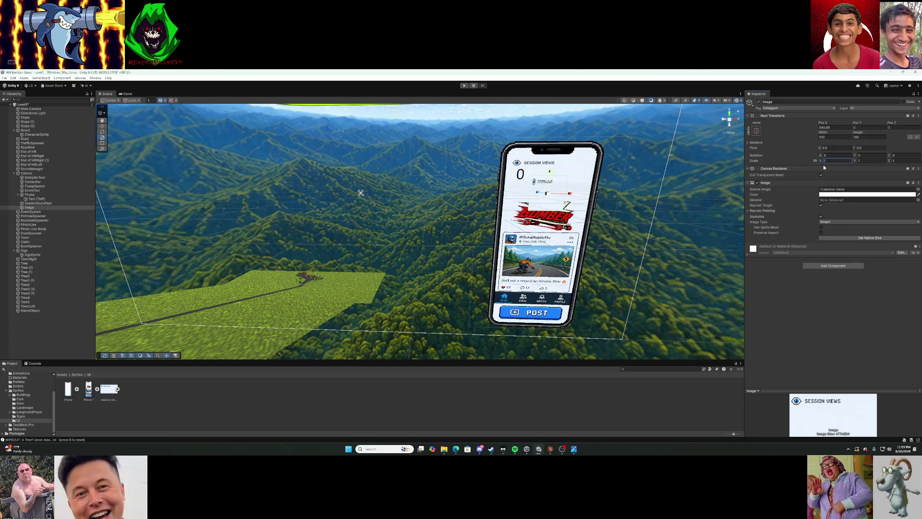
text(2)
drag(834, 124, 878, 129)
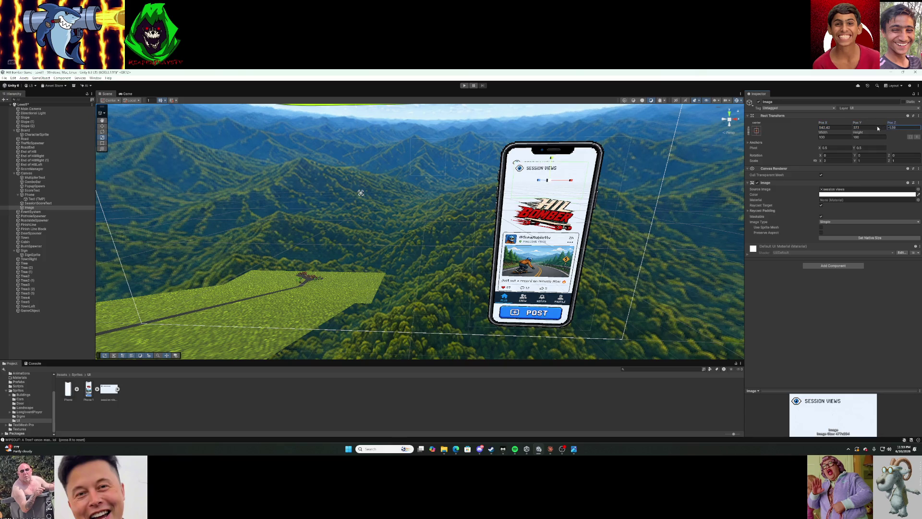
mouse_move(104, 126)
mouse_down()
mouse_move(656, 151)
mouse_move(787, 246)
mouse_move(854, 277)
mouse_move(14, 305)
mouse_move(248, 364)
mouse_move(459, 372)
mouse_move(542, 419)
mouse_move(707, 331)
mouse_move(736, 264)
mouse_move(314, 86)
mouse_up()
mouse_move(685, 259)
mouse_down()
mouse_move(645, 236)
mouse_move(761, 249)
mouse_up()
key(f)
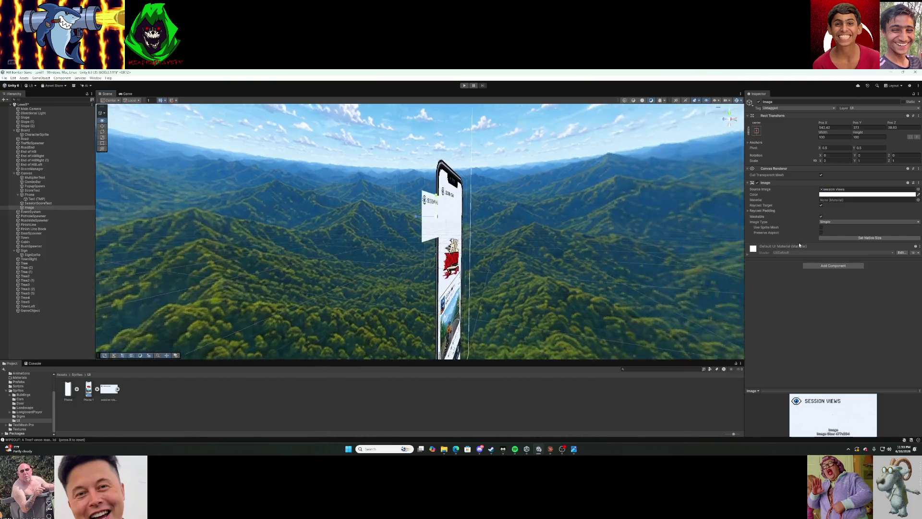
drag(735, 247, 697, 247)
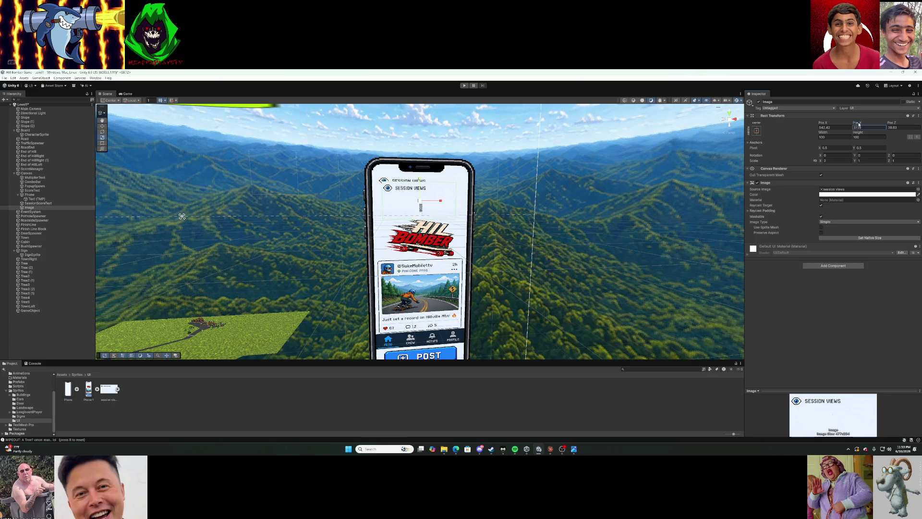
mouse_move(869, 123)
mouse_down()
mouse_move(14, 114)
mouse_move(99, 117)
mouse_up()
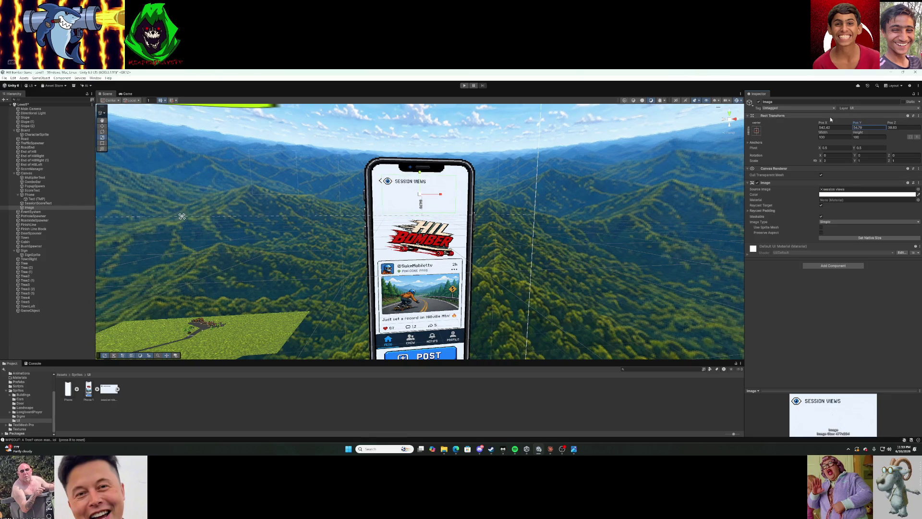
drag(824, 124, 815, 129)
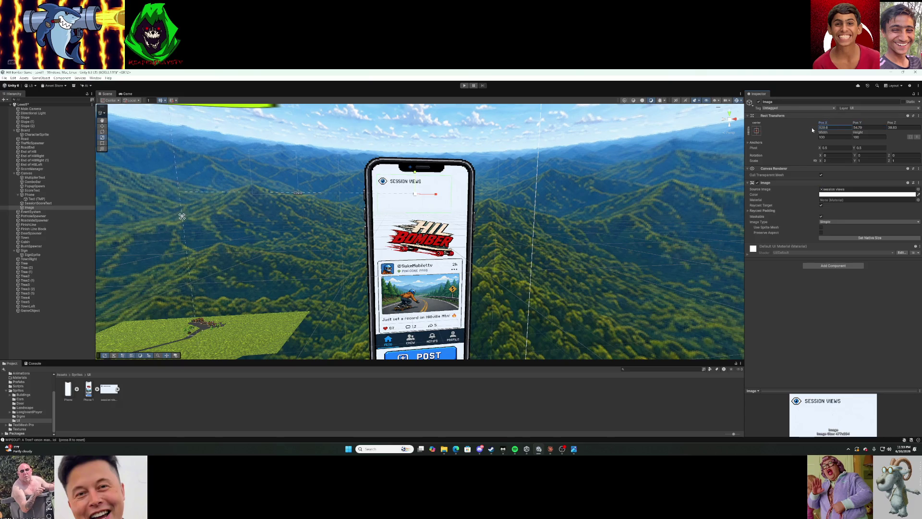
click(37, 208)
Move the Image to be Canvas's first child and start a playtest.
drag(42, 196, 38, 178)
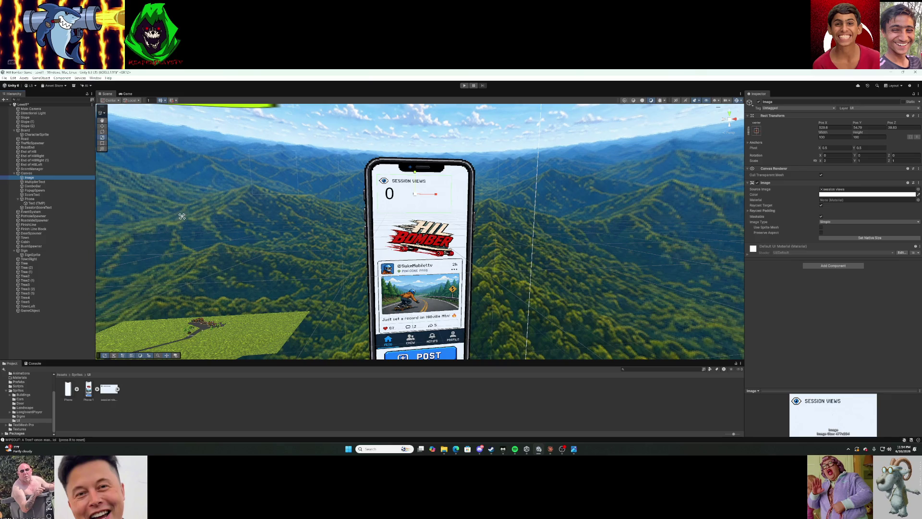
click(463, 86)
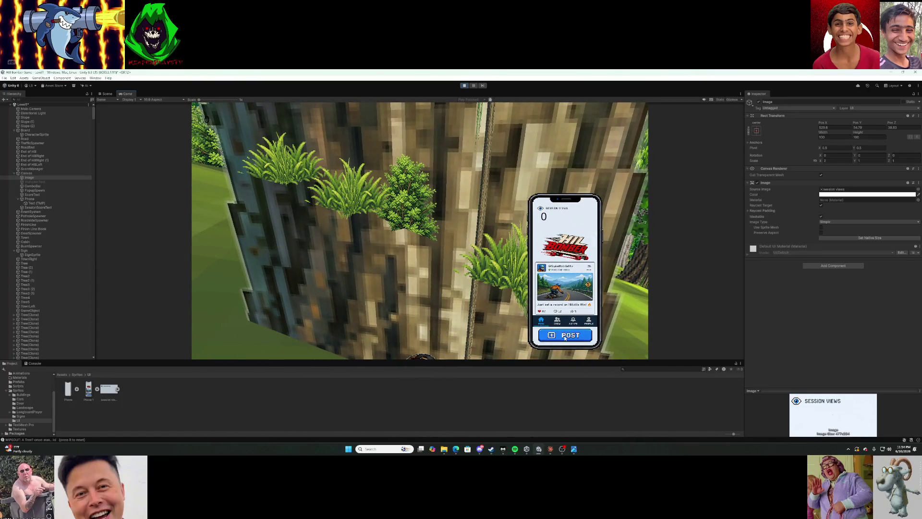
Go from each wipeout to the shop and start two fresh runs.
click(565, 337)
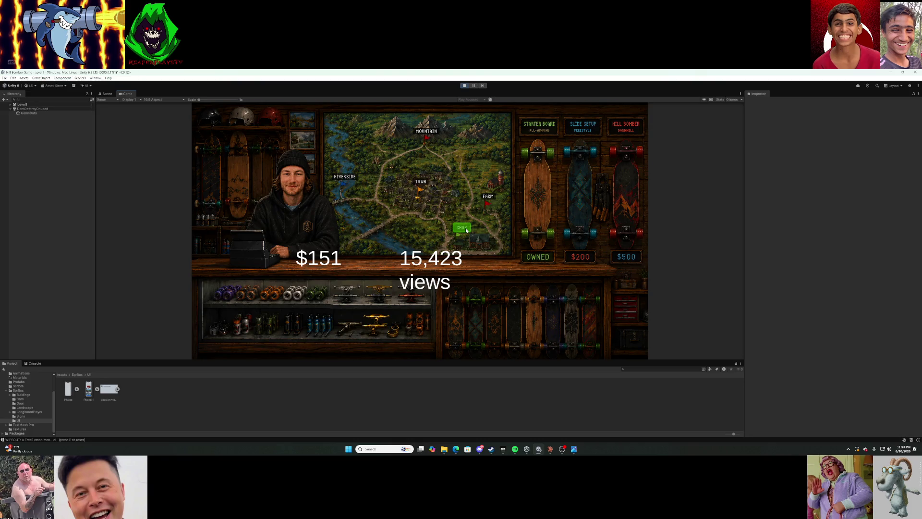
click(466, 230)
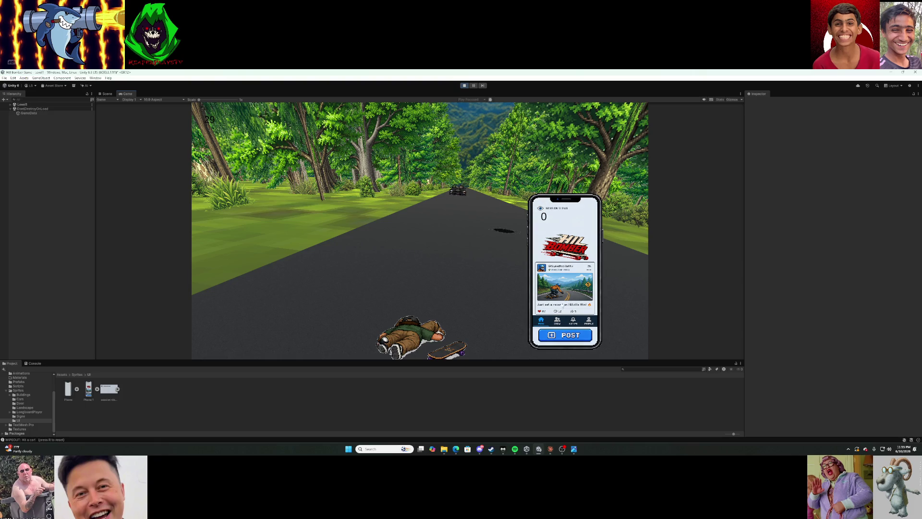
click(557, 330)
click(463, 228)
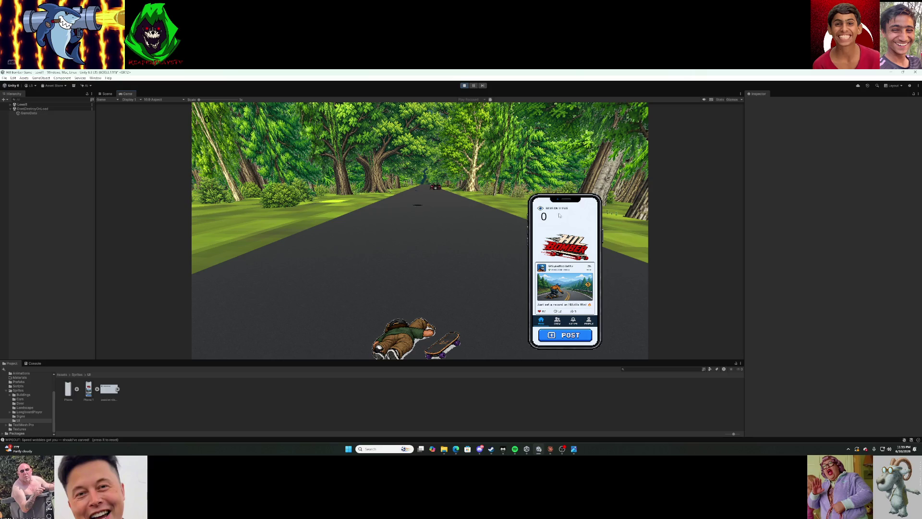
Stop the playtest and select the session views Image in the Hierarchy.
click(464, 86)
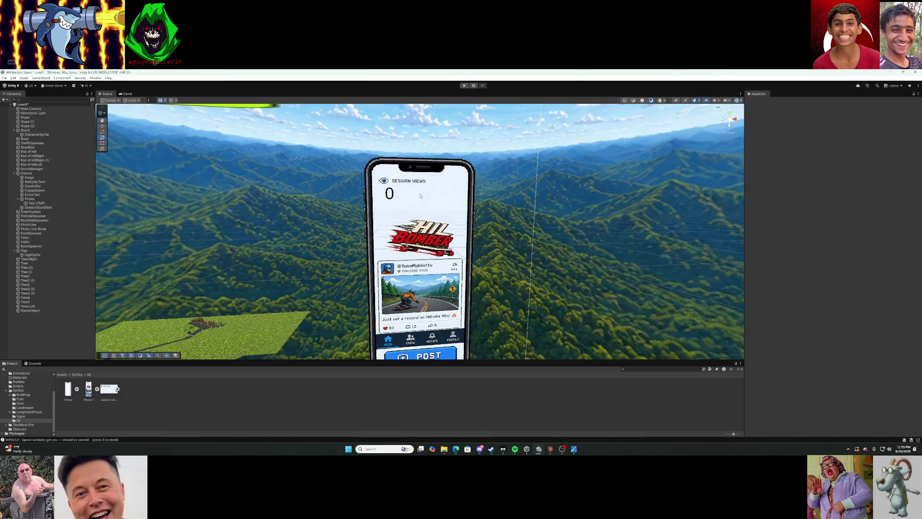
click(61, 208)
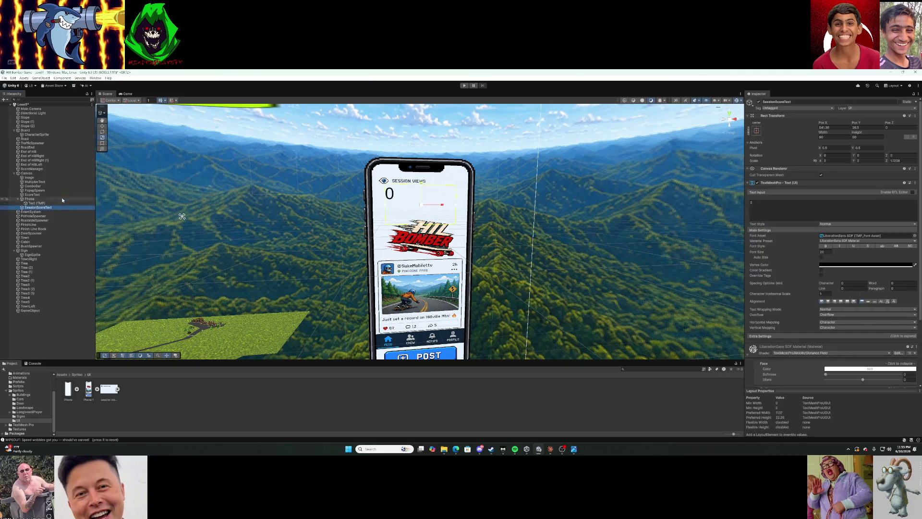
click(58, 177)
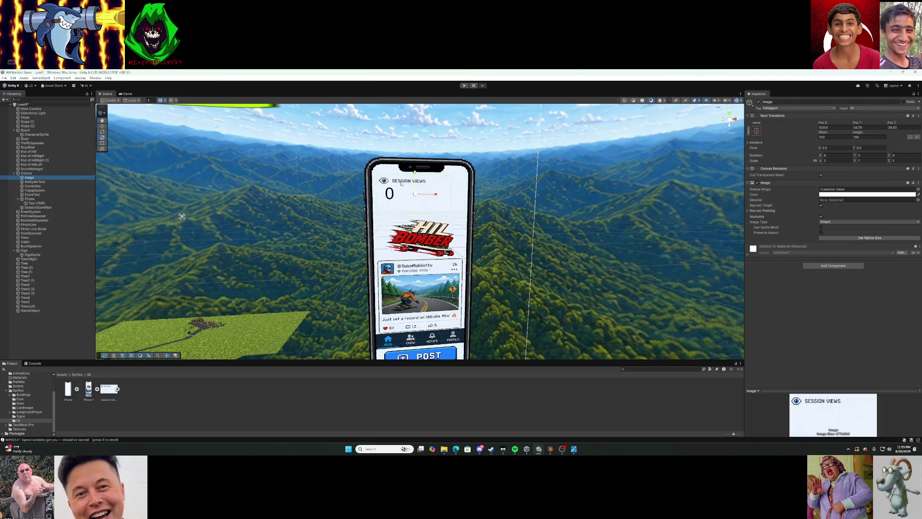
Rename the Image object to SessionViewsSmall and start another playtest.
click(824, 124)
right_click(36, 177)
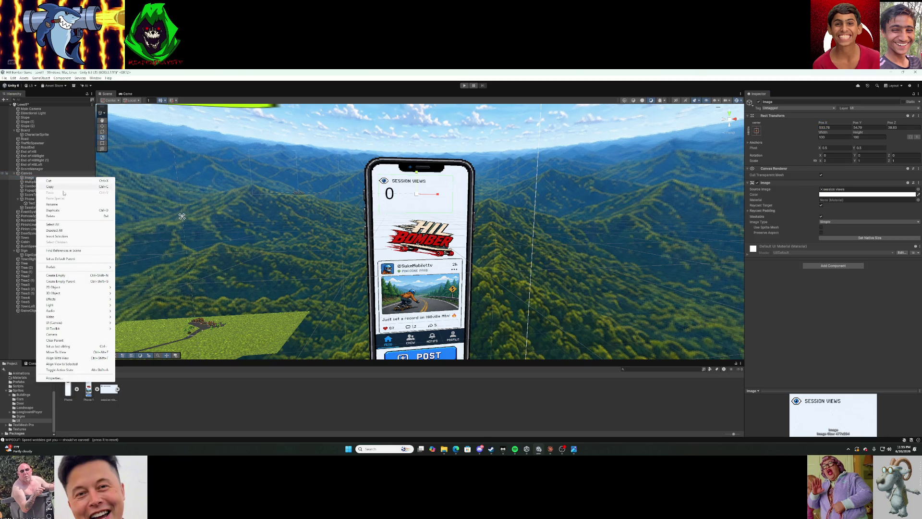
click(68, 205)
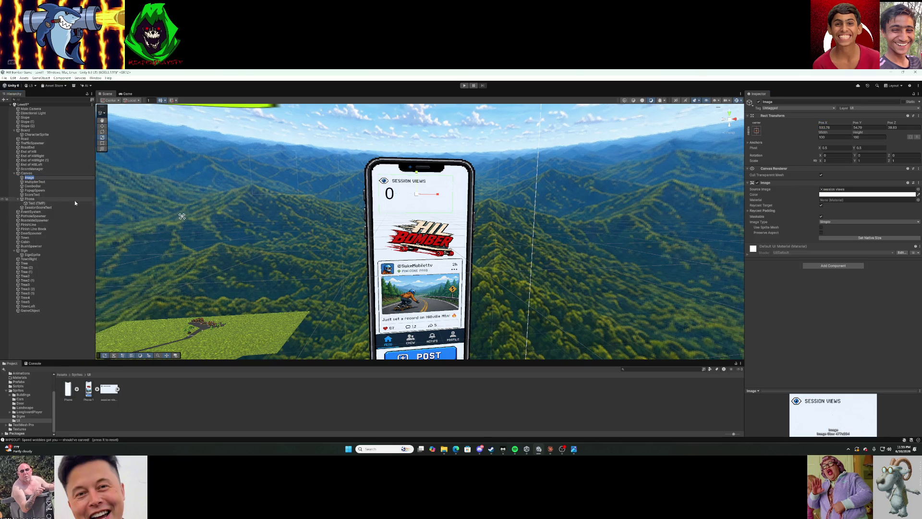
text(SessionViewsSmall)
key(Return)
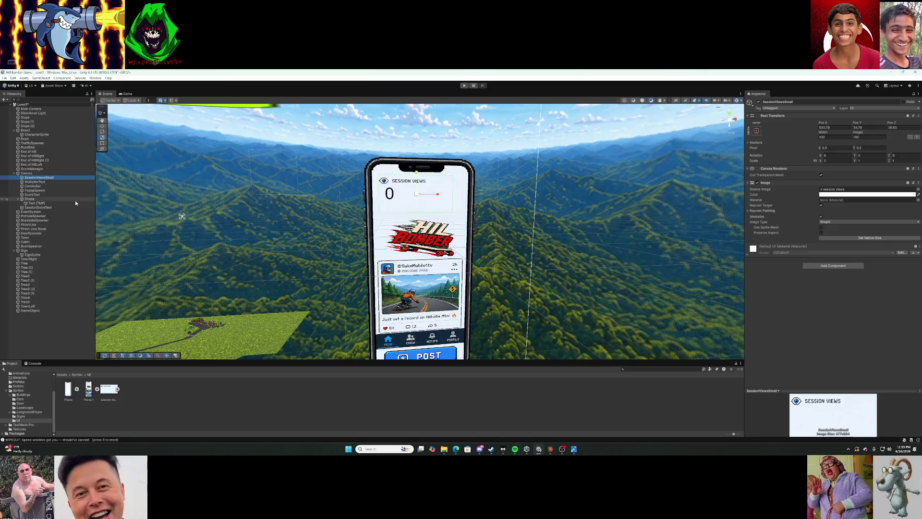
click(464, 86)
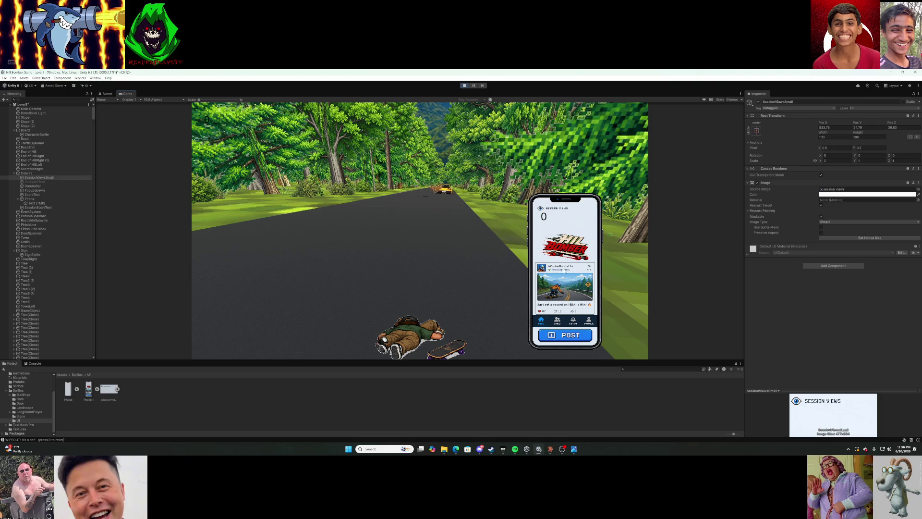
Continue from the wipeout to the shop, which shows $151 and 15,423 views.
click(570, 334)
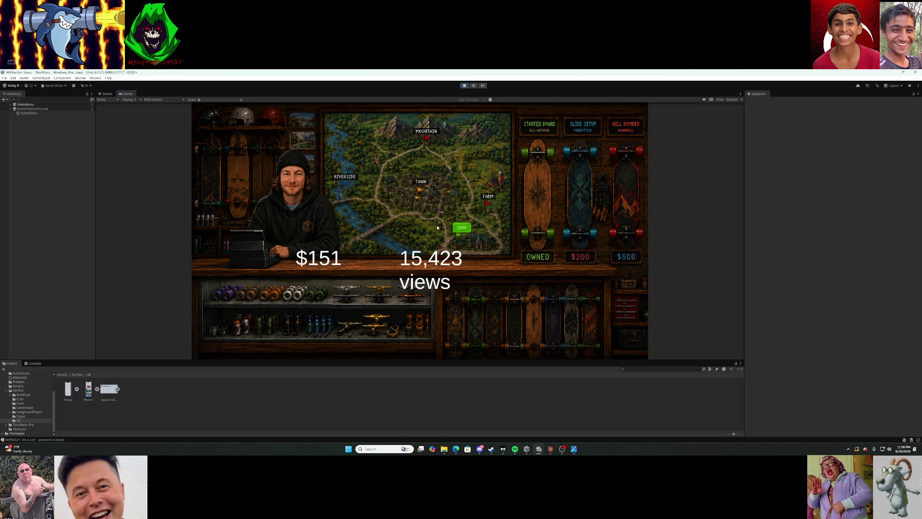
Start a new run from the shop and restart with R after two wipeouts.
click(461, 229)
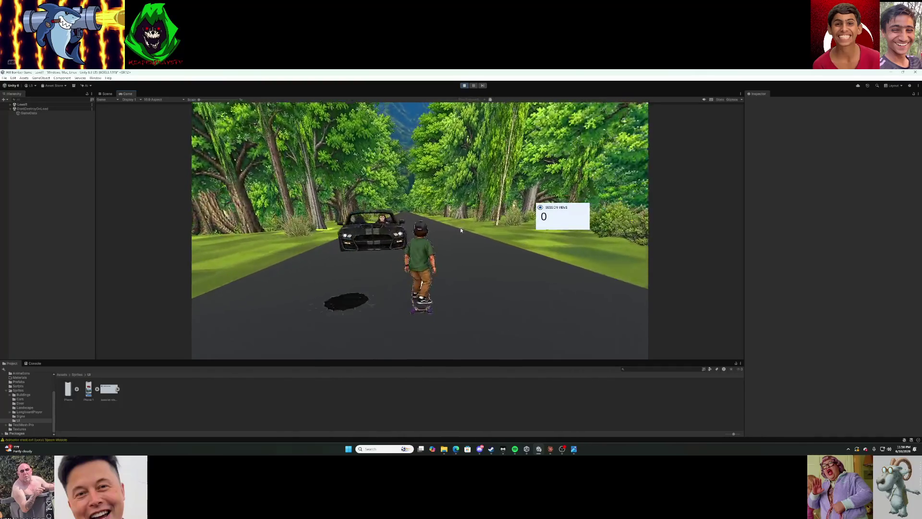
key(r)
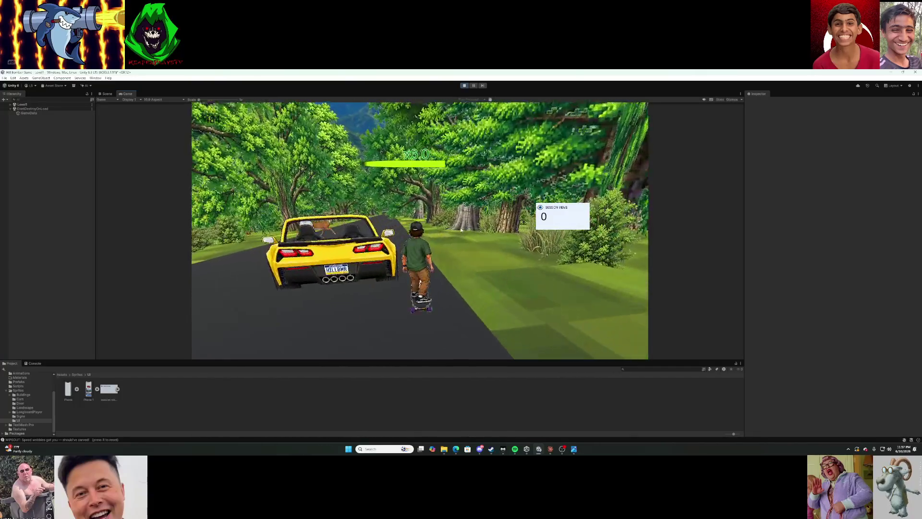
key(r)
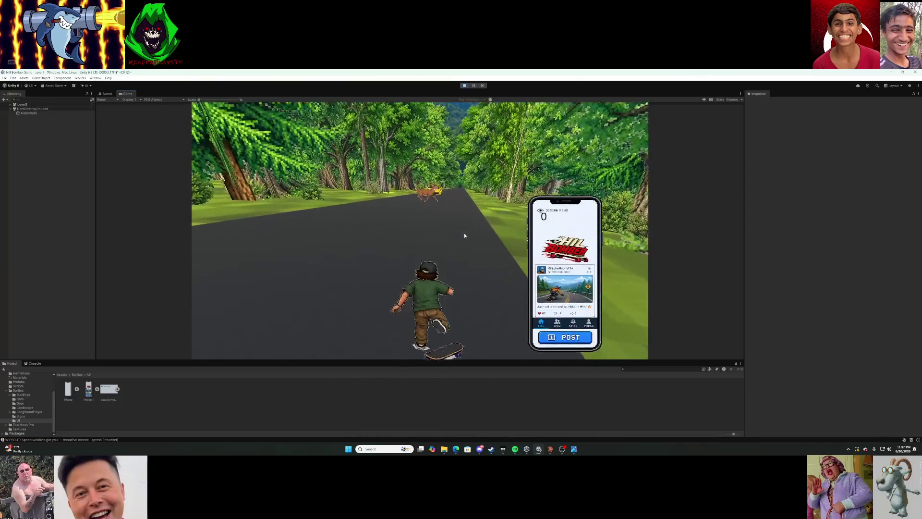
Restart with R and ride to the Hilltown finish with 2,269 session views.
key(r)
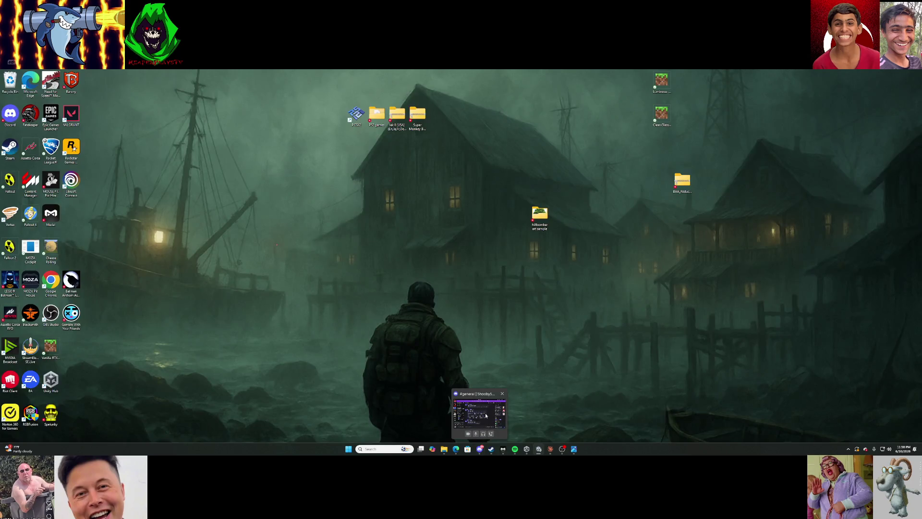
Bring the Discord window forward and maximize it.
click(486, 416)
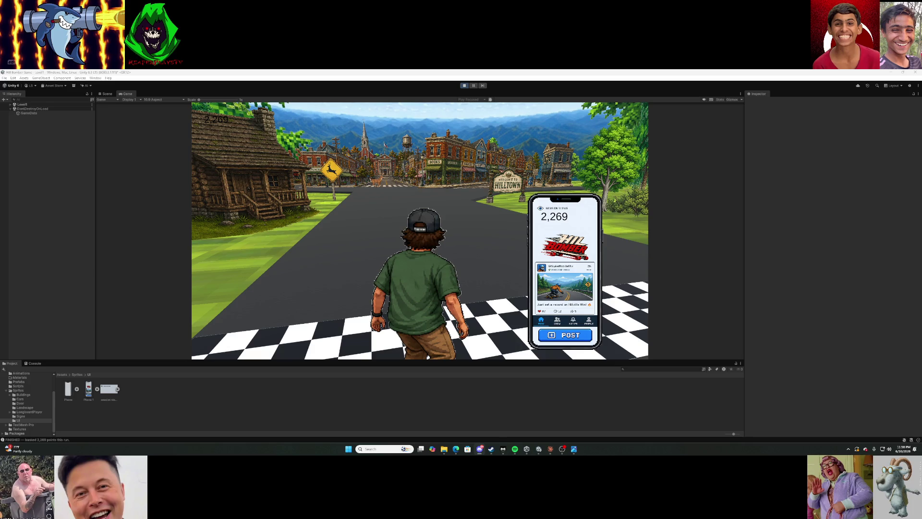
drag(526, 133, 477, 71)
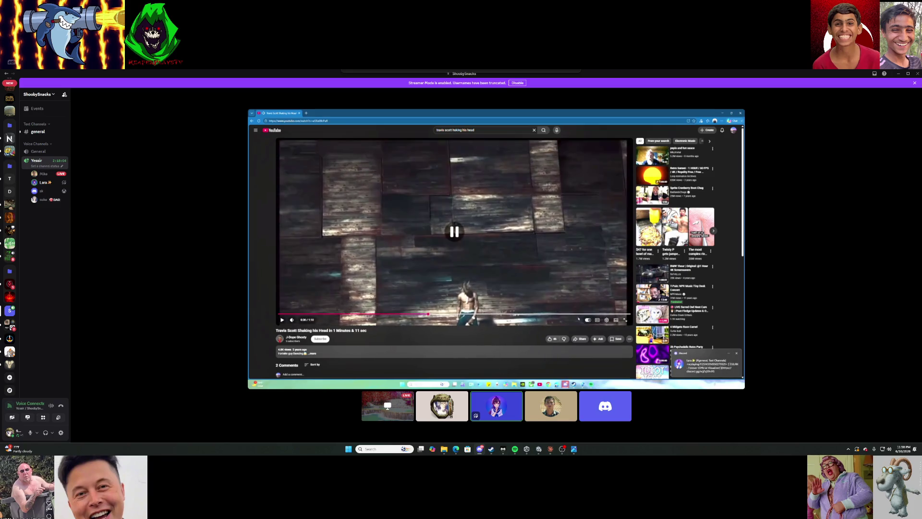
Stream the entire screen in Discord, then return to the Unity editor.
mouse_move(624, 192)
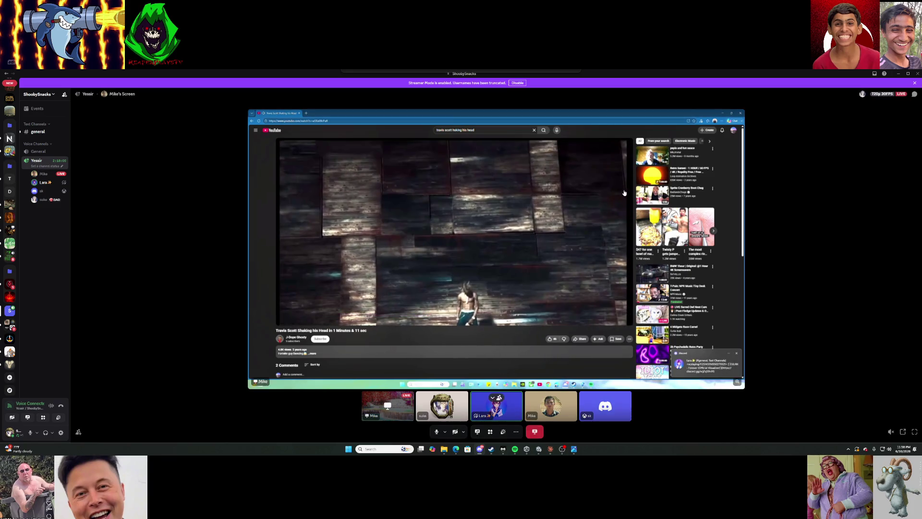
click(898, 73)
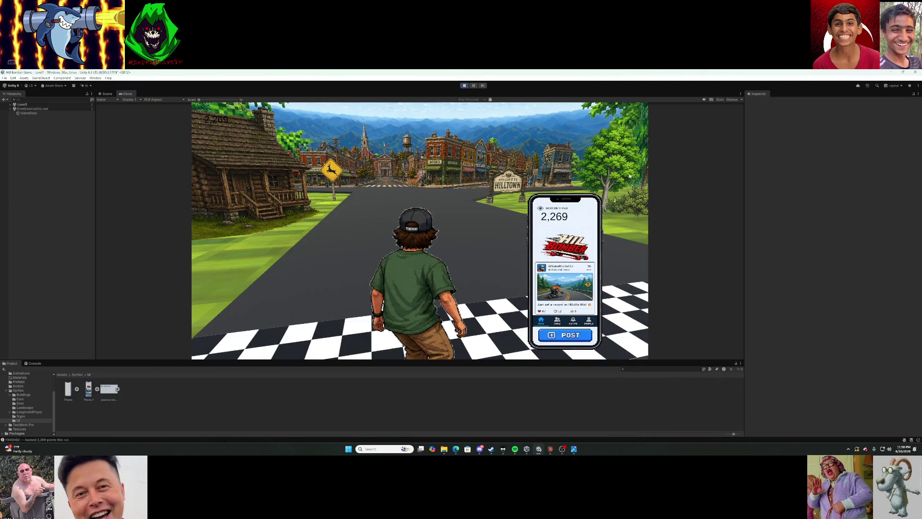
key(alt+Tab)
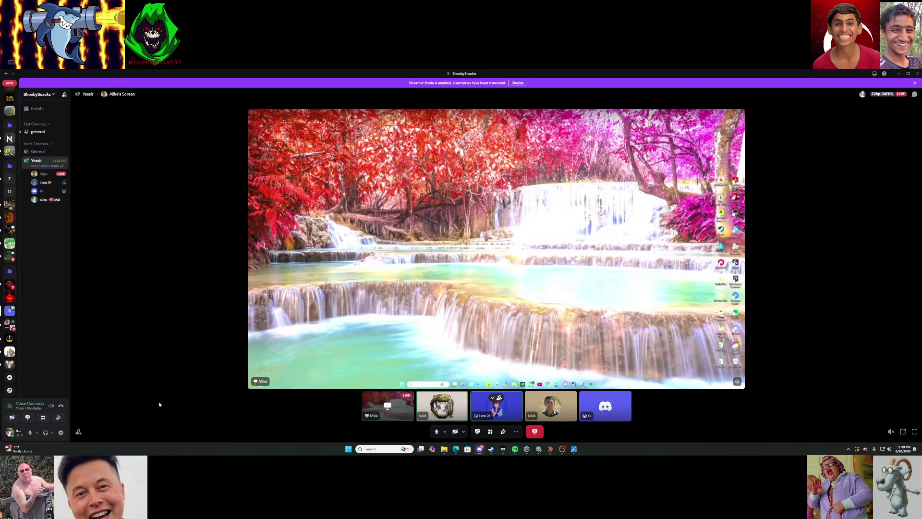
click(28, 417)
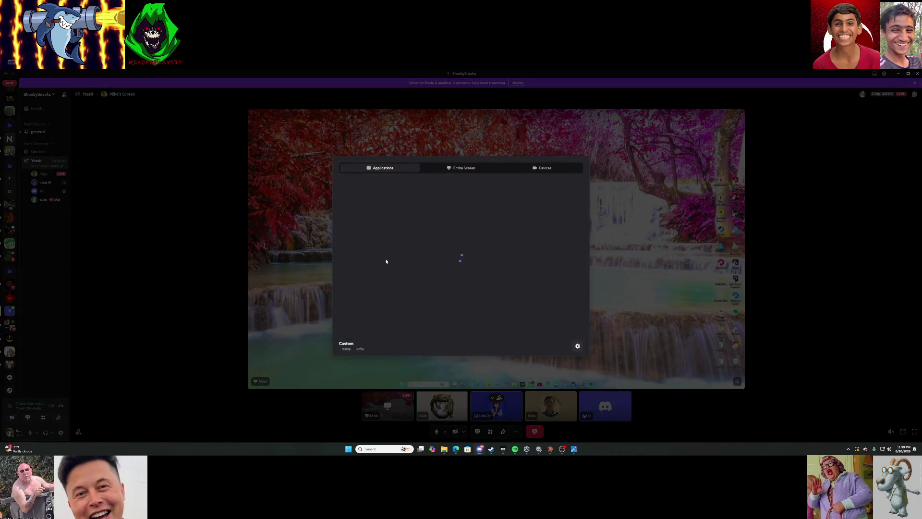
click(469, 168)
click(407, 218)
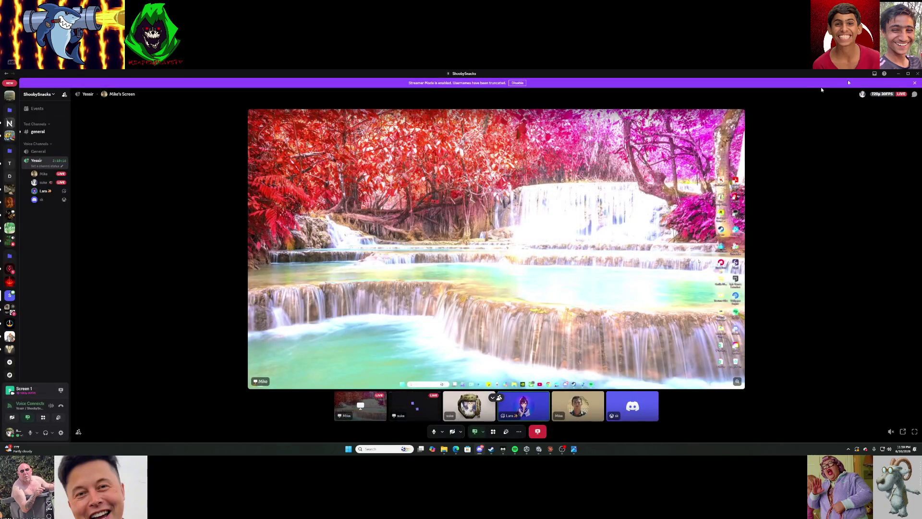
key(alt+Tab)
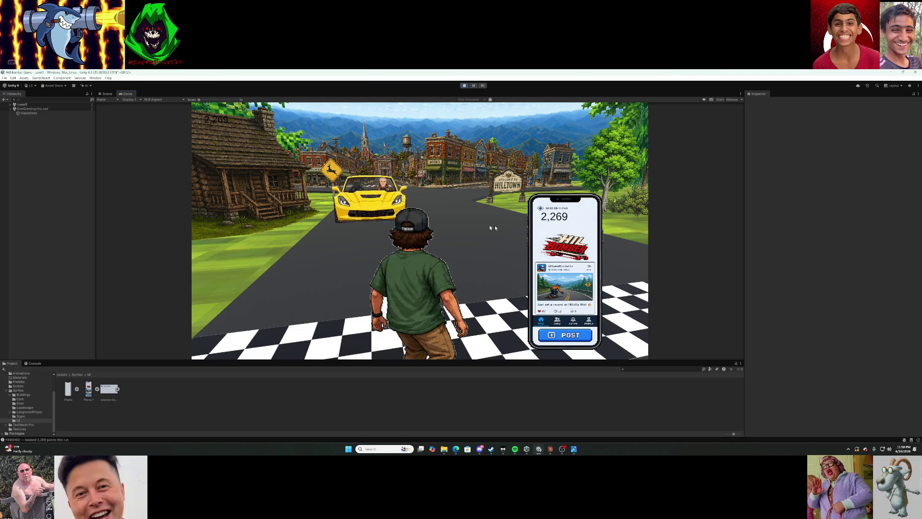
Post the Hilltown run for $173 and 17,692 views, then start a new run.
click(568, 337)
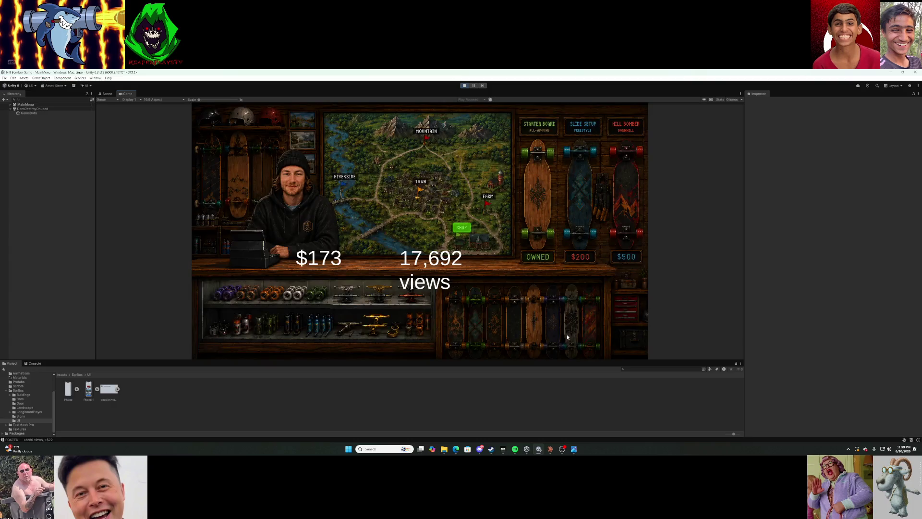
click(462, 228)
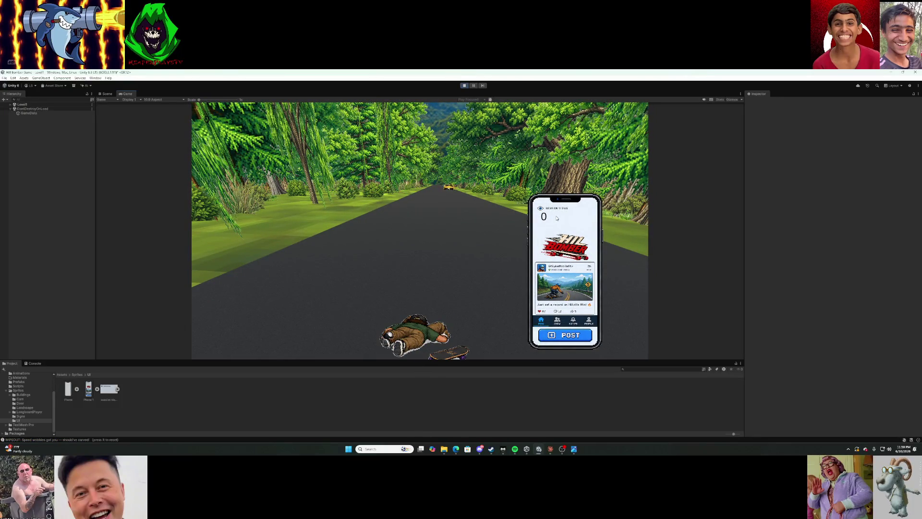
Restart twice after wipeouts and steer left down to the Hilltown finish for 1,970 session views.
key(r)
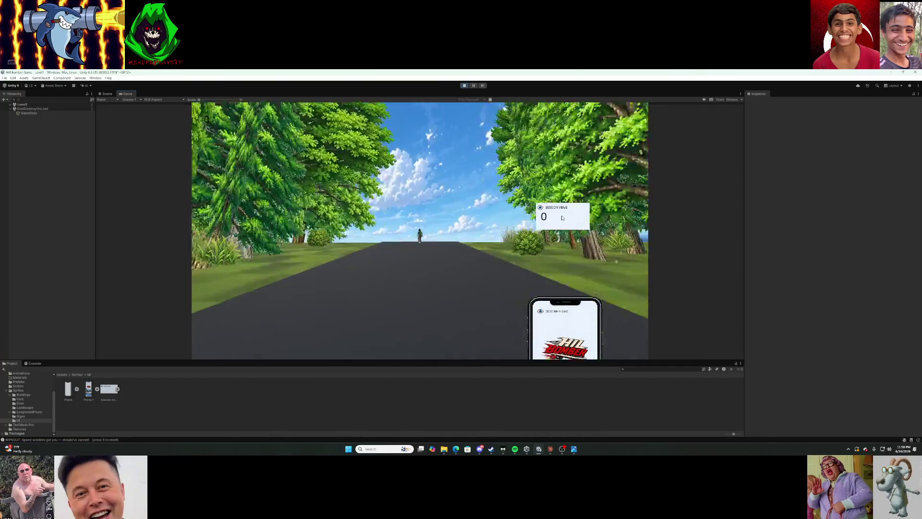
key(r)
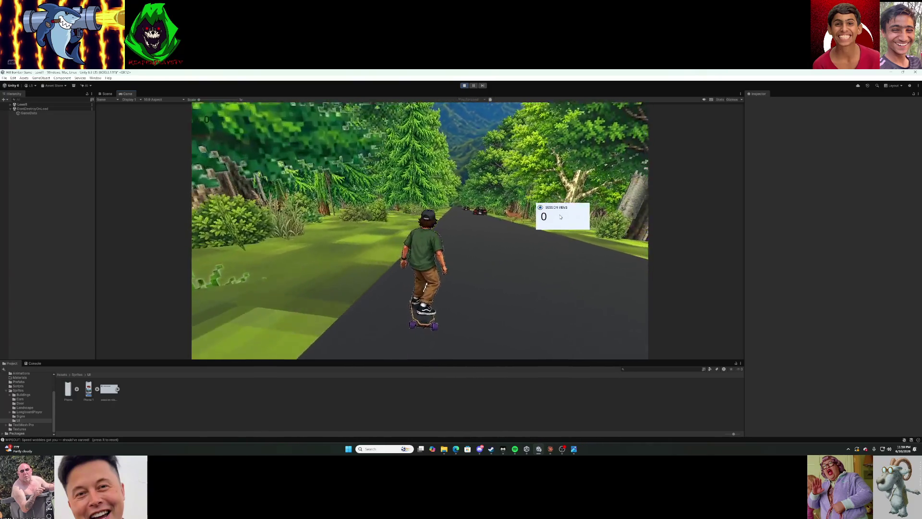
key(a)
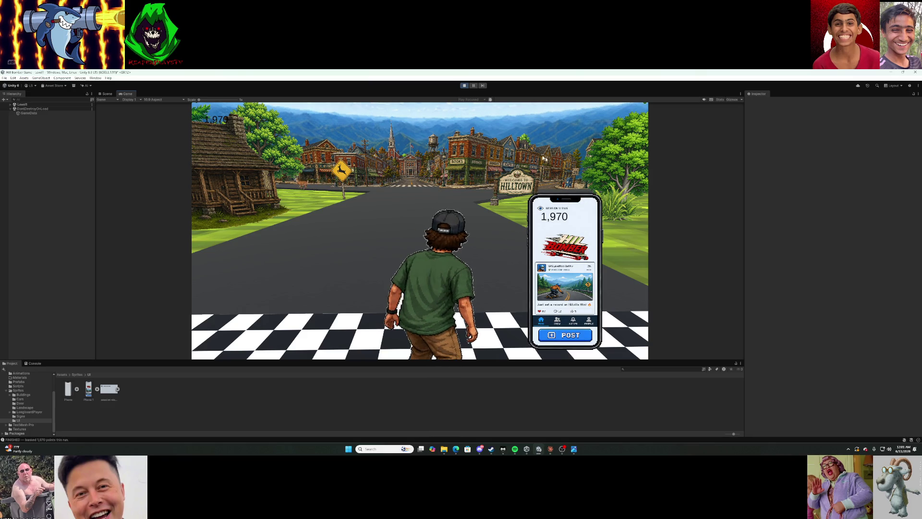
Post the run for $192 and 19,662 views, start a new run, then pause to view the tree-lined road.
key(Return)
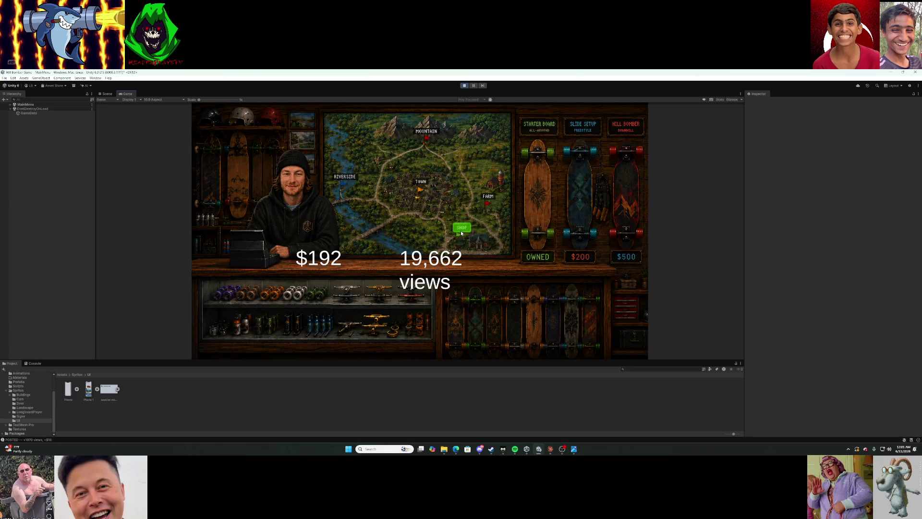
click(461, 232)
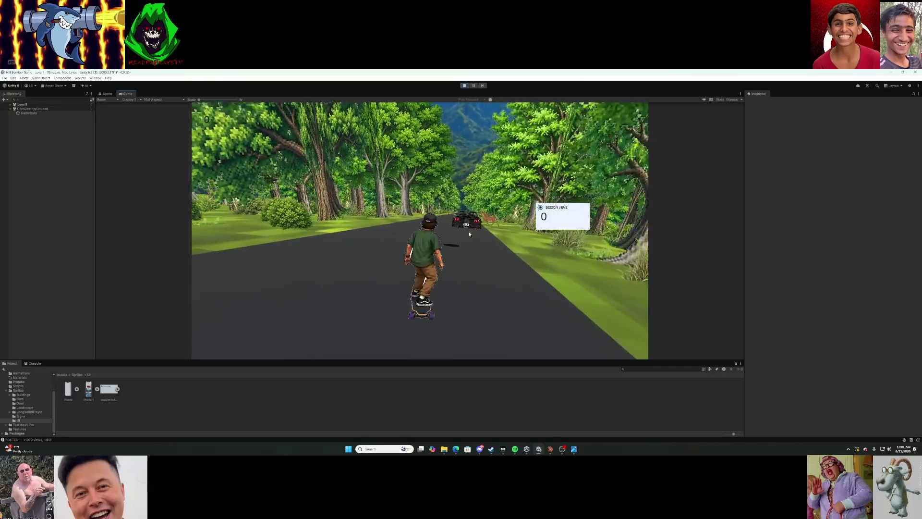
click(473, 85)
mouse_move(380, 259)
mouse_down()
mouse_move(250, 254)
mouse_move(263, 278)
mouse_move(238, 319)
mouse_move(274, 336)
mouse_move(295, 368)
mouse_move(305, 365)
mouse_move(344, 199)
mouse_up()
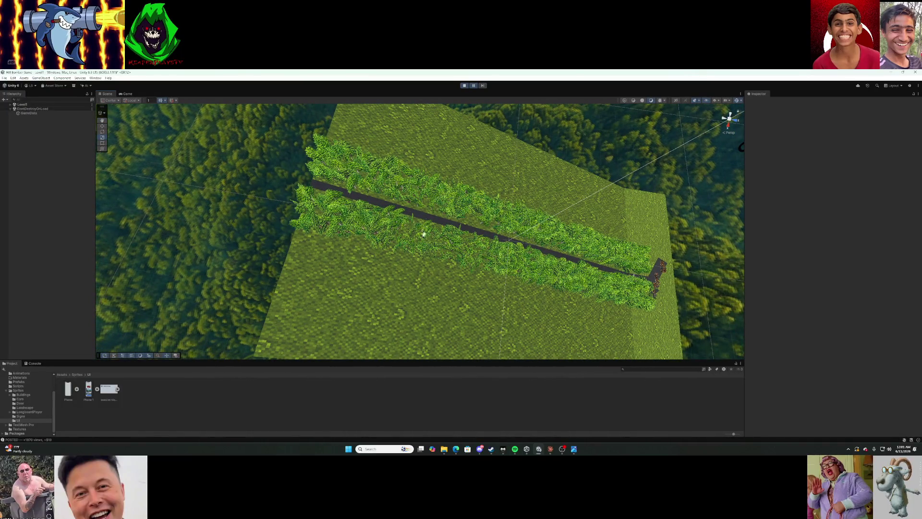
Orbit overhead along the road from the Hilltown finish, open the UI folder's options, then go to Discord.
mouse_move(517, 224)
mouse_down()
mouse_move(514, 232)
mouse_move(494, 205)
mouse_move(477, 201)
mouse_move(403, 203)
mouse_move(415, 188)
mouse_move(373, 169)
mouse_move(518, 152)
mouse_move(464, 93)
mouse_move(517, 111)
mouse_move(680, 128)
mouse_move(696, 418)
mouse_move(714, 89)
mouse_move(627, 144)
mouse_move(695, 130)
mouse_move(670, 176)
mouse_move(673, 97)
mouse_up()
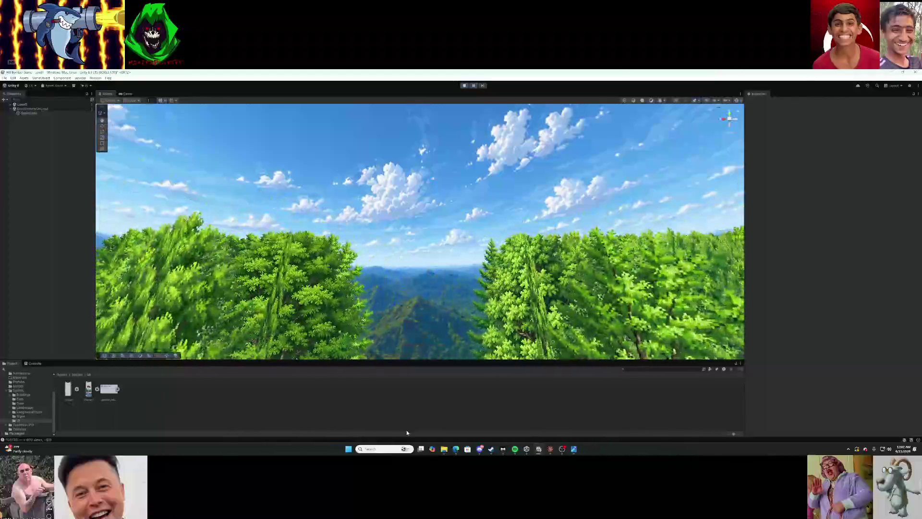
right_click(431, 389)
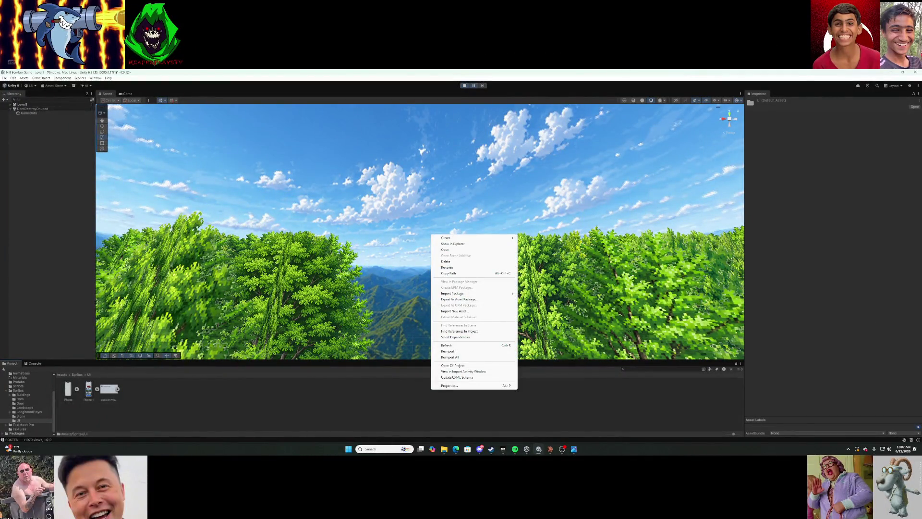
key(alt+Tab)
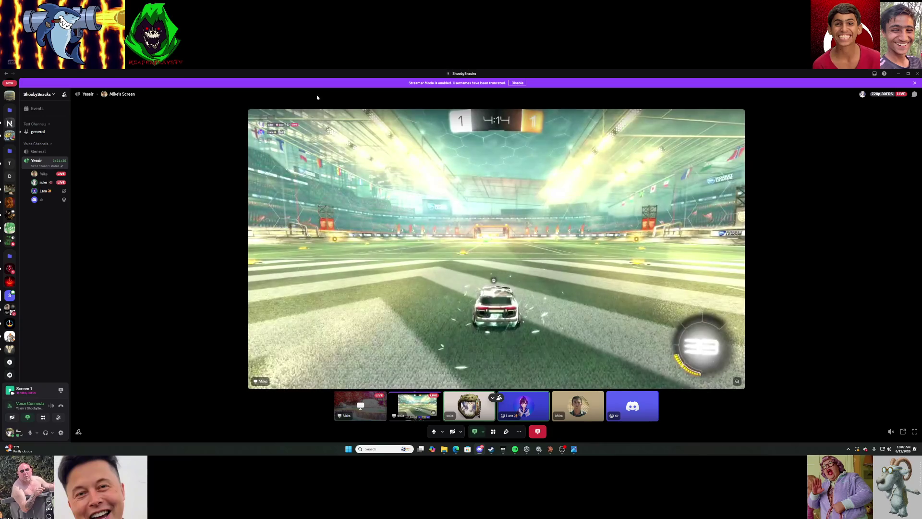
Bring Discord back up and watch the Rocket League screen share in full-screen view.
double_click(332, 73)
click(332, 74)
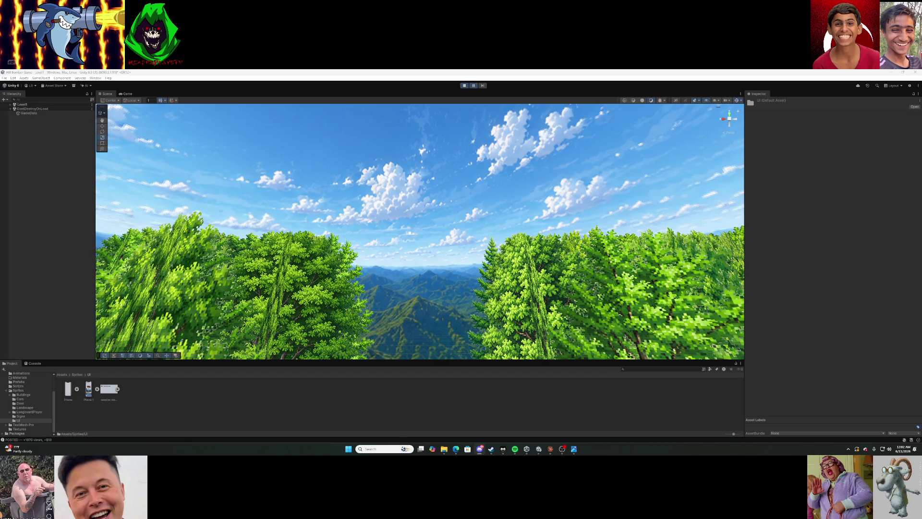
key(alt+Tab)
key(super+Up)
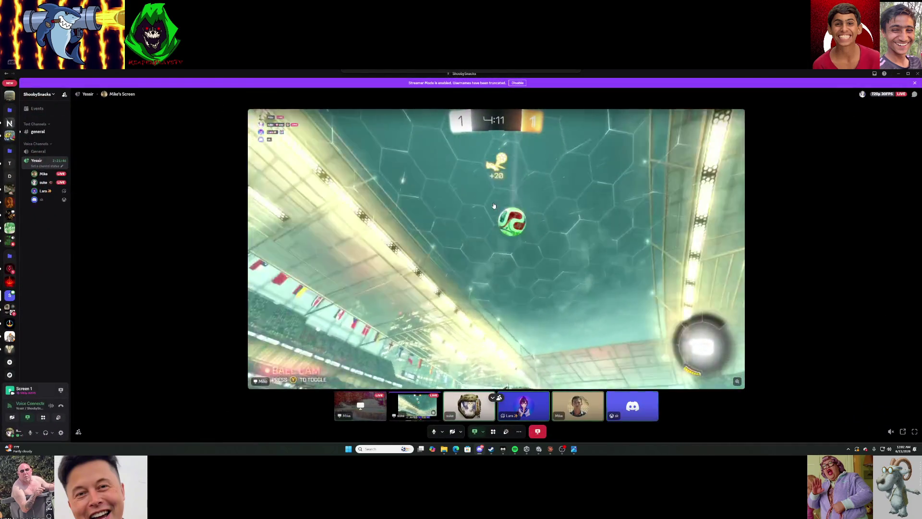
click(915, 432)
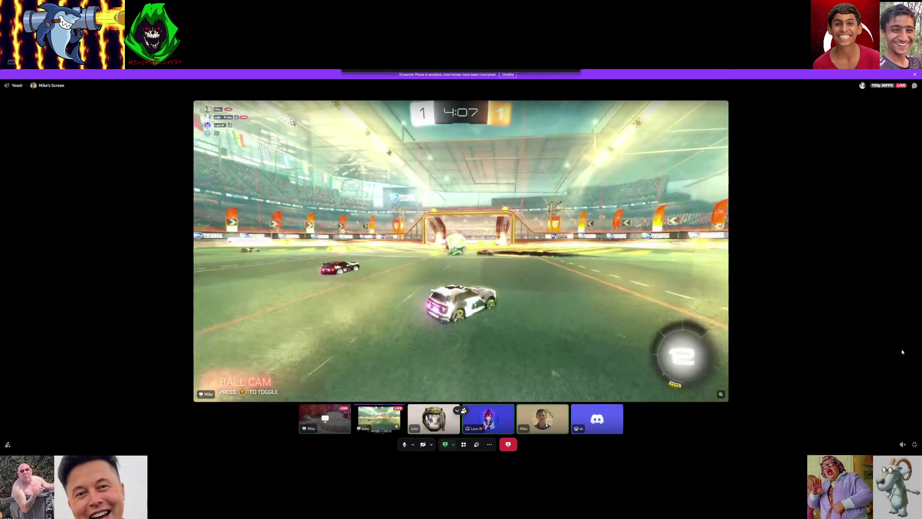
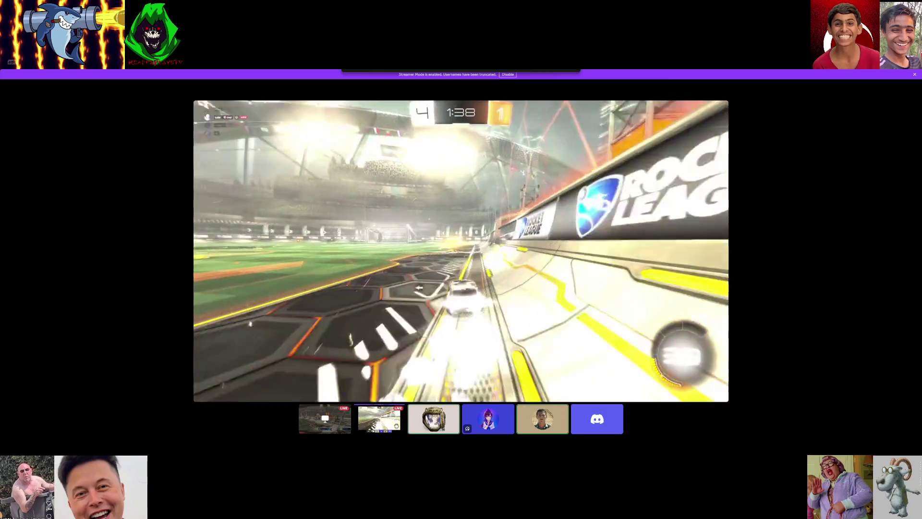
Leave Discord's fullscreen stream and move its window aside to uncover Unity.
mouse_move(914, 372)
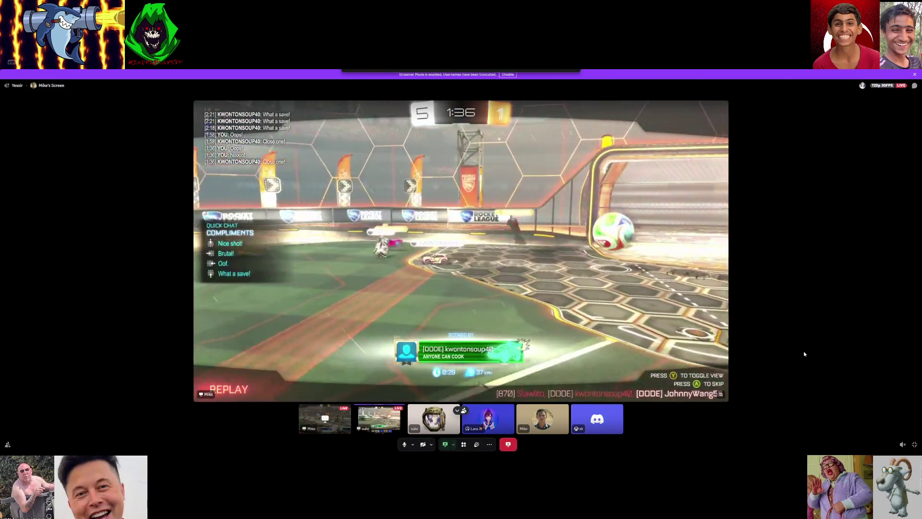
click(914, 444)
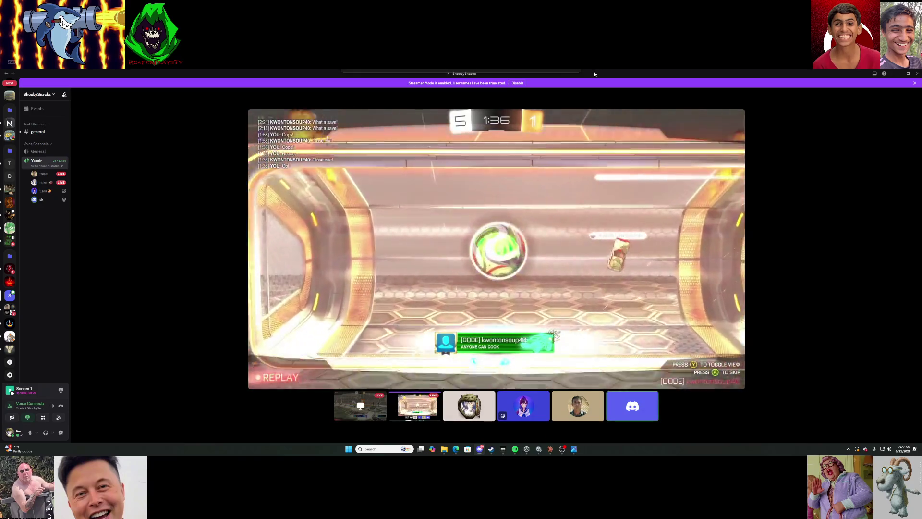
mouse_move(595, 73)
mouse_down()
mouse_move(642, 99)
mouse_move(794, 130)
mouse_move(921, 117)
mouse_up()
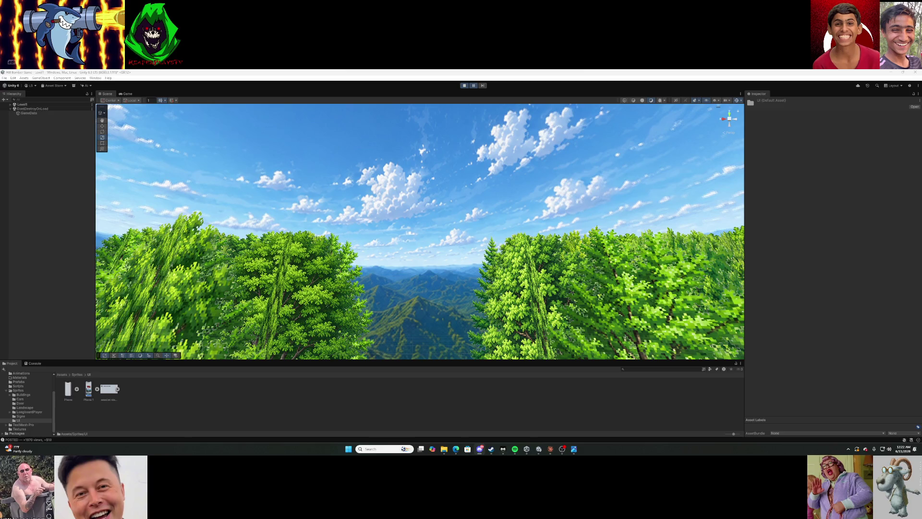
Orbit the Scene view down the tree-lined road, then ask Claude how to fix the grass texture.
right_click(455, 185)
right_click(400, 209)
click(400, 188)
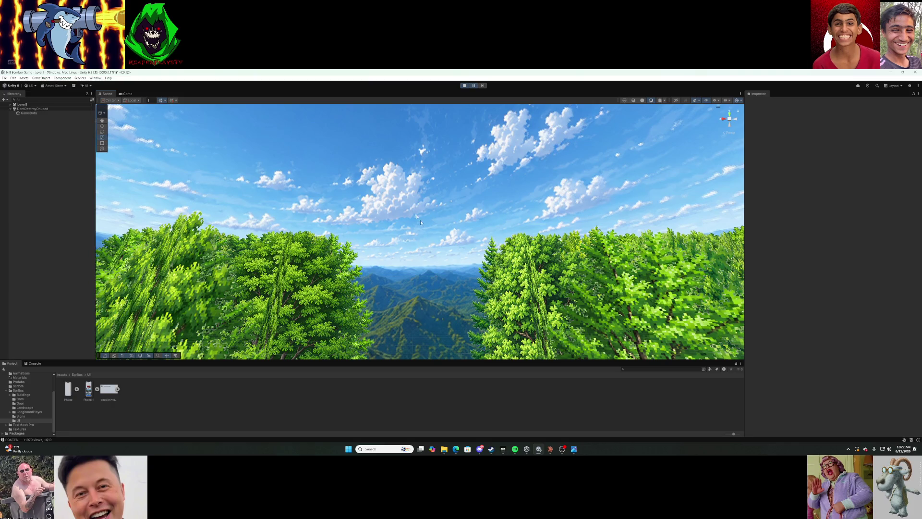
mouse_move(421, 218)
mouse_down()
mouse_move(299, 192)
mouse_move(136, 270)
mouse_move(134, 305)
mouse_move(147, 301)
mouse_up()
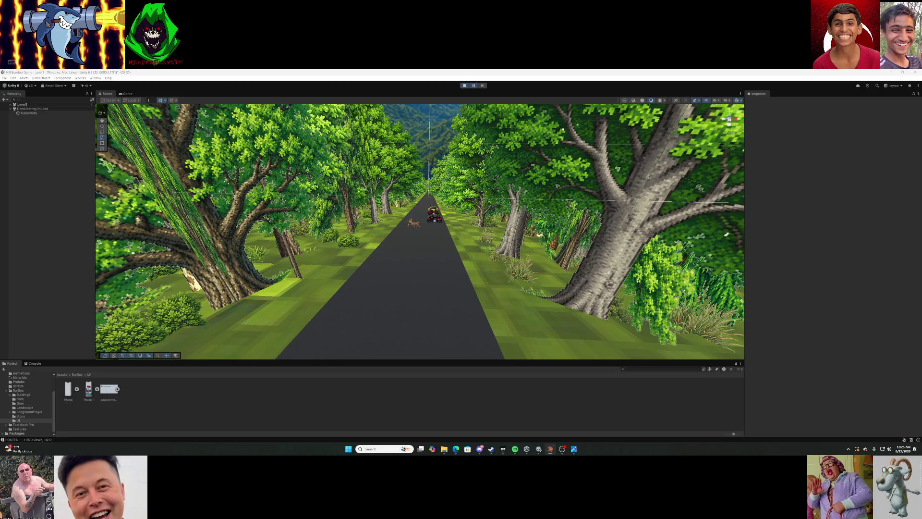
key(alt+Tab)
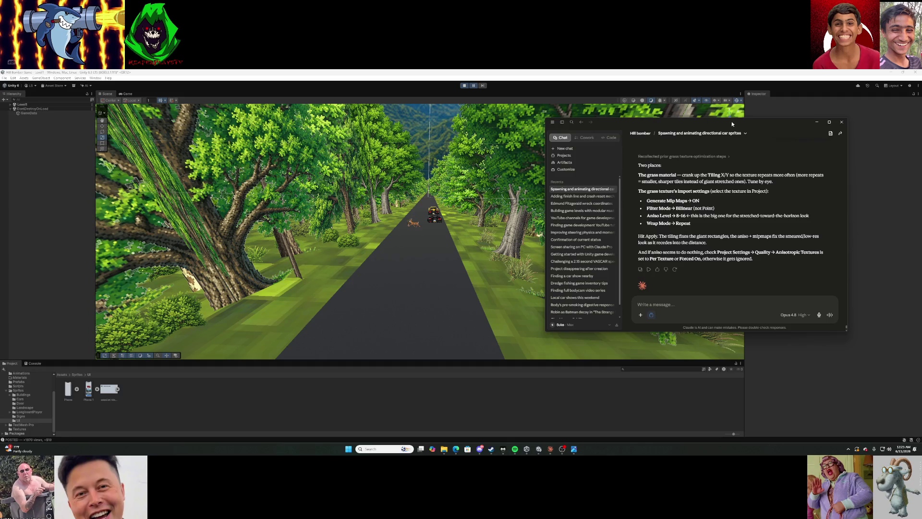
Hide Claude and select the grass texture in Assets/Textures to show its import settings.
click(551, 449)
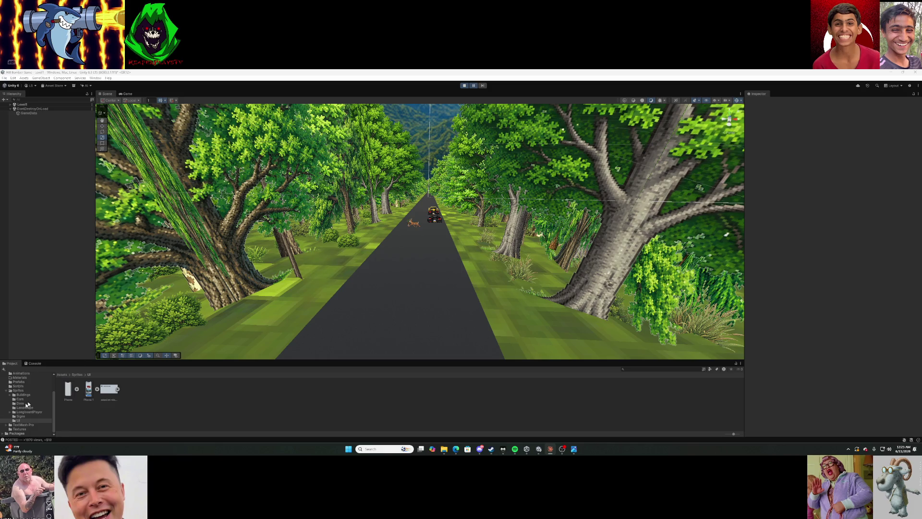
scroll(35, 381, up, 2)
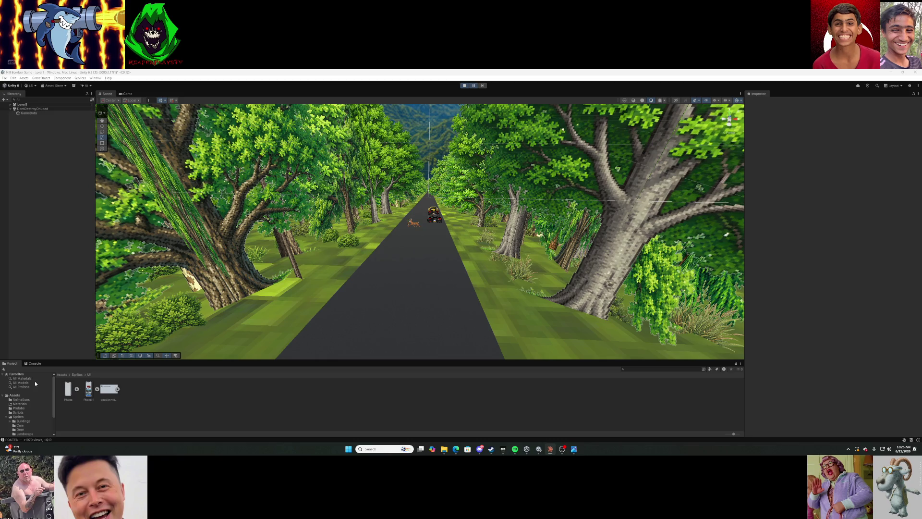
click(14, 395)
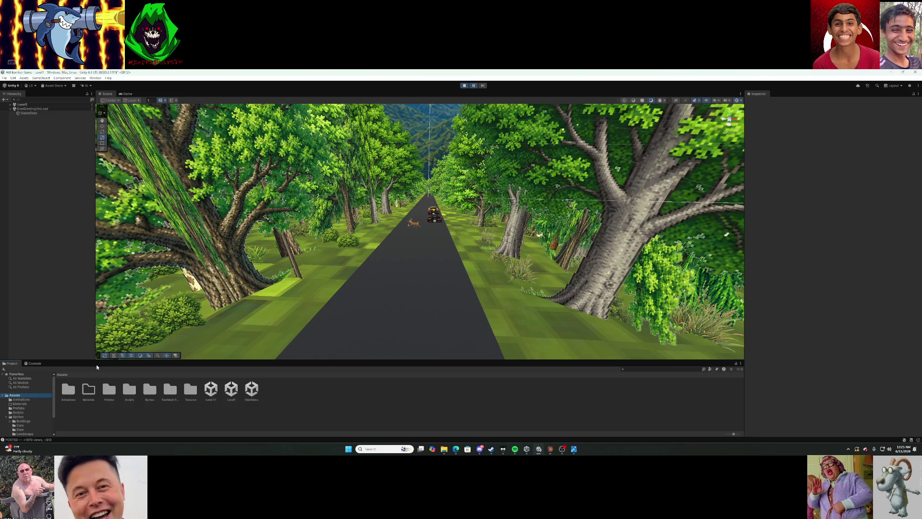
drag(115, 309, 115, 279)
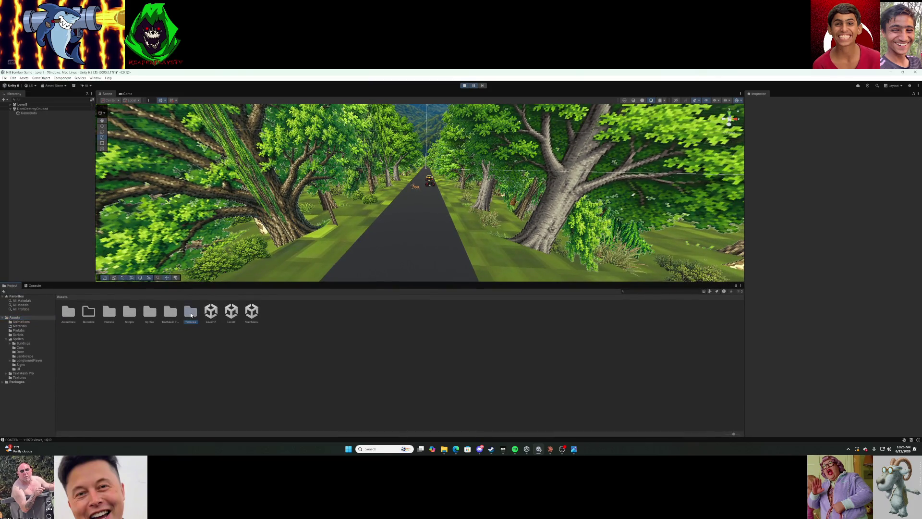
double_click(191, 314)
click(149, 314)
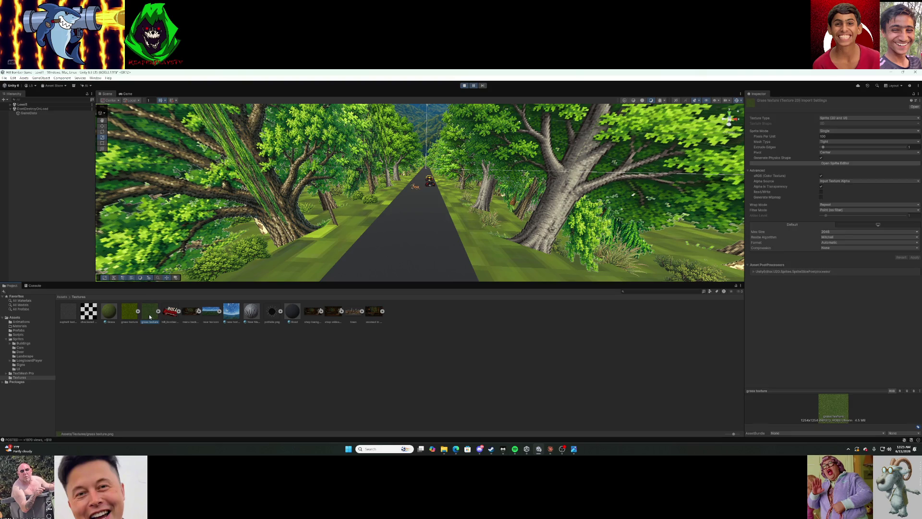
Turn on Generate Mipmap, Bilinear filter, aniso level 3 and Repeat wrap for the grass texture, and save.
click(129, 318)
click(822, 197)
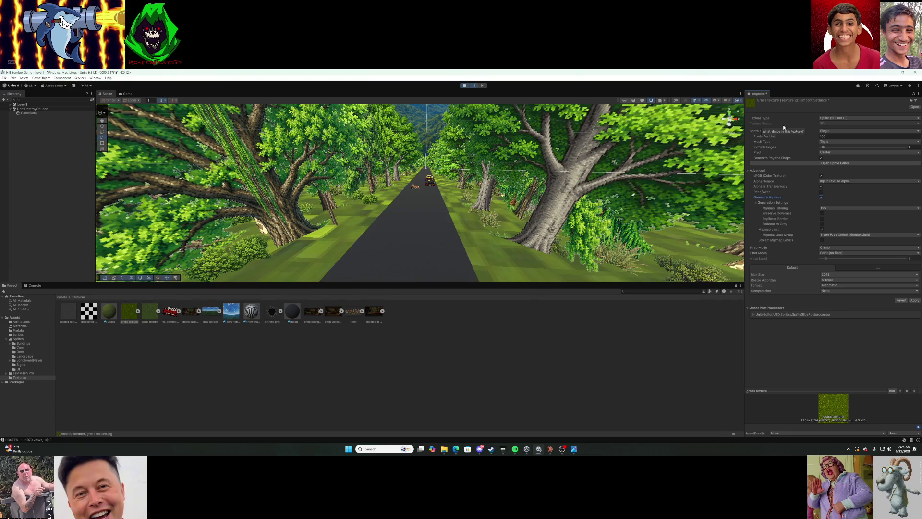
click(837, 255)
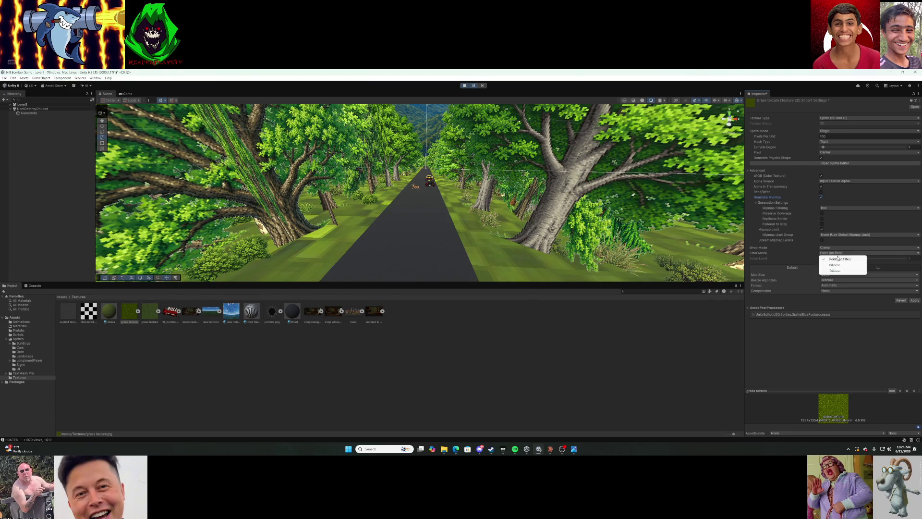
click(839, 265)
drag(831, 260, 852, 262)
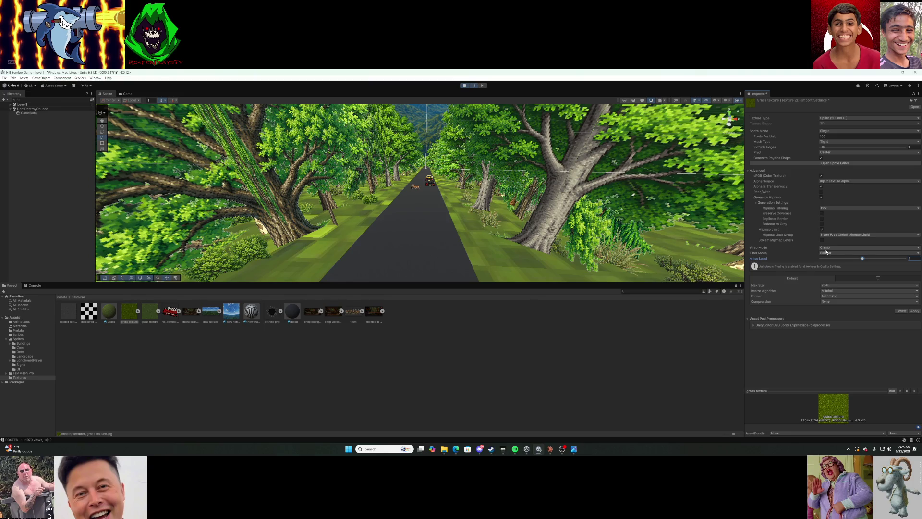
click(832, 248)
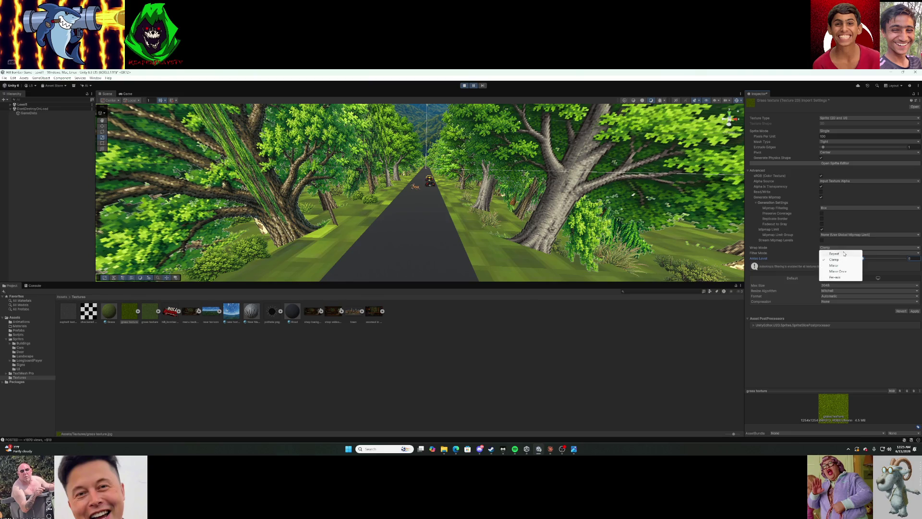
click(845, 255)
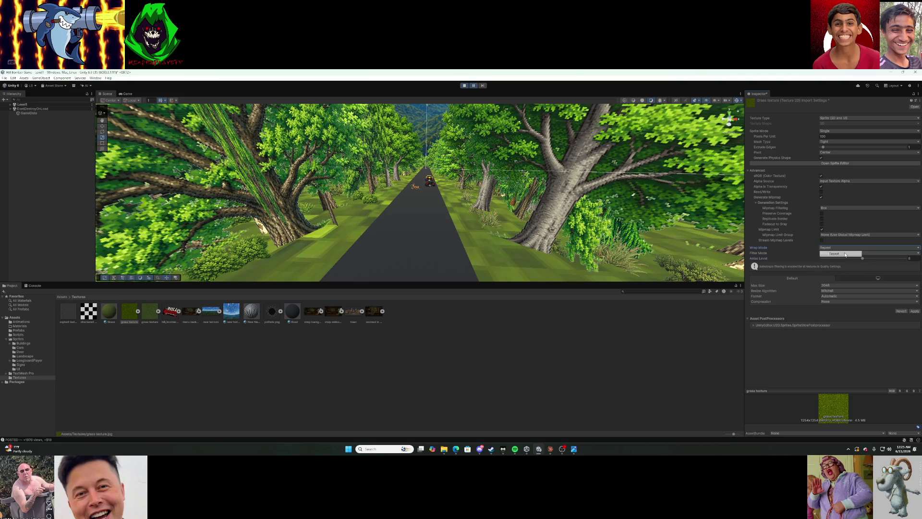
click(661, 355)
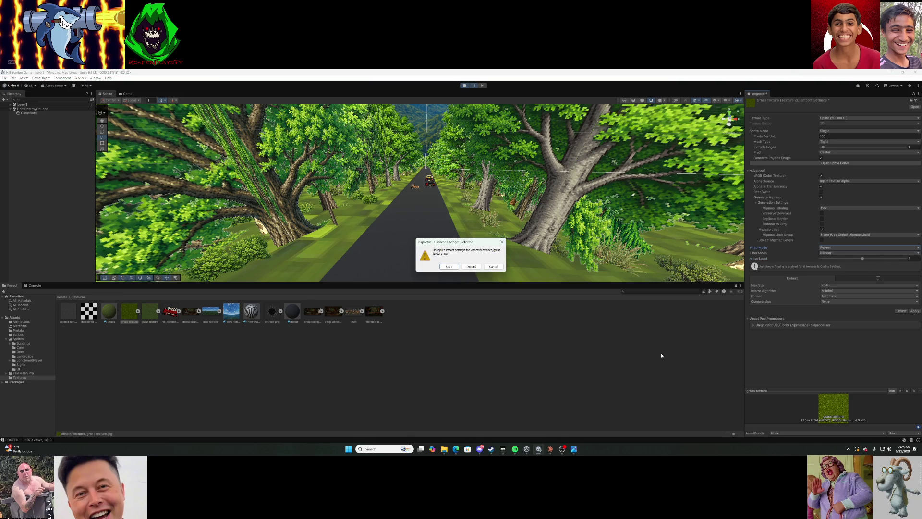
click(454, 268)
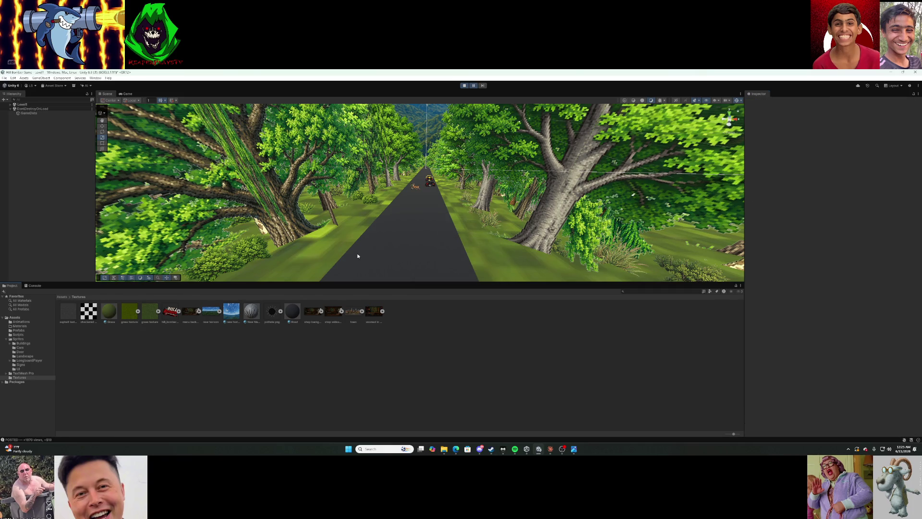
Select Slope (1) and play the level to check the retextured grass.
click(428, 205)
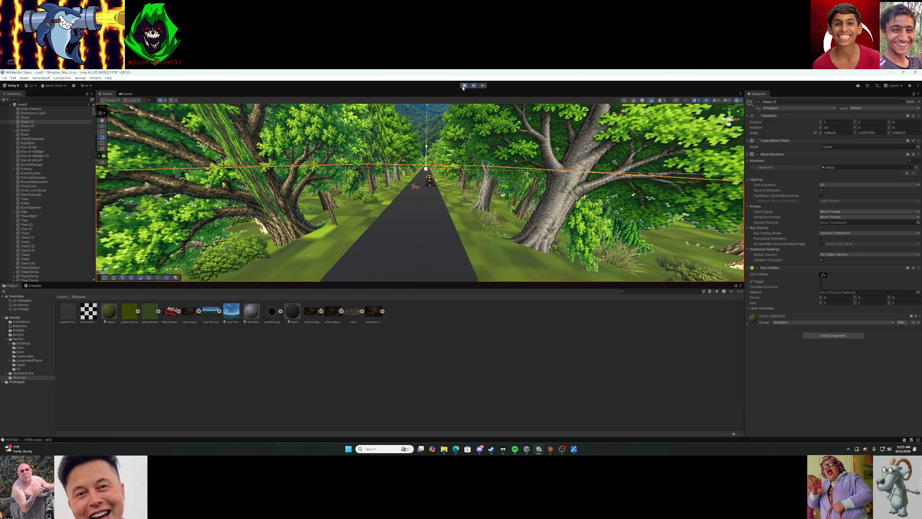
click(464, 86)
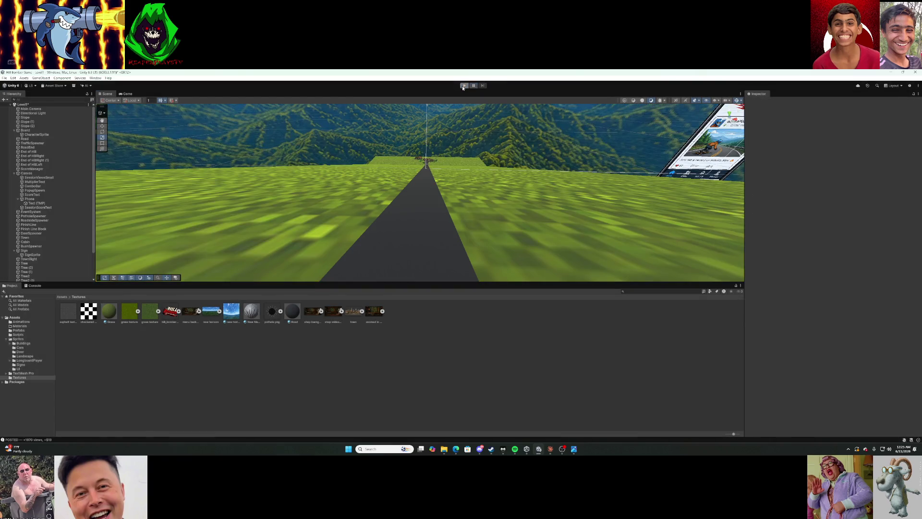
click(130, 312)
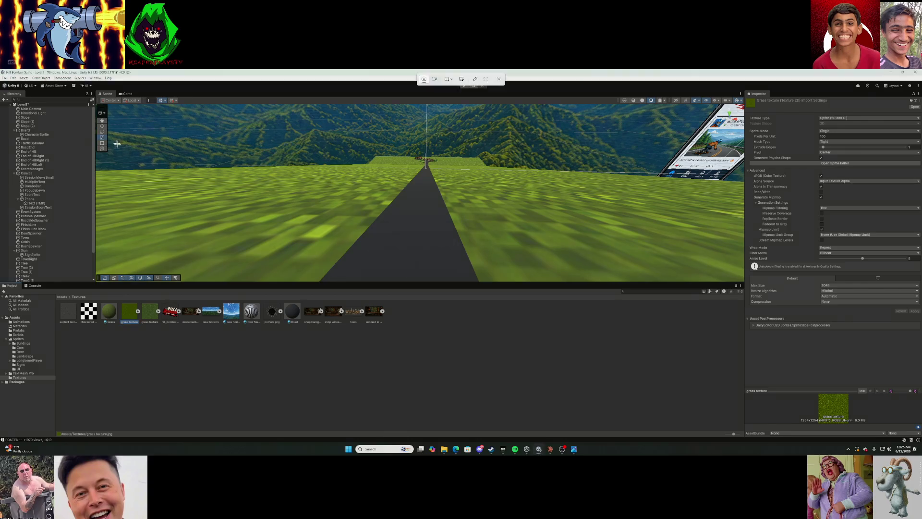
Snip the Game view showing the grass and send it to Claude.
key(super+shift+s)
mouse_move(19, 76)
mouse_down()
mouse_move(592, 265)
mouse_move(850, 382)
mouse_move(921, 437)
mouse_up()
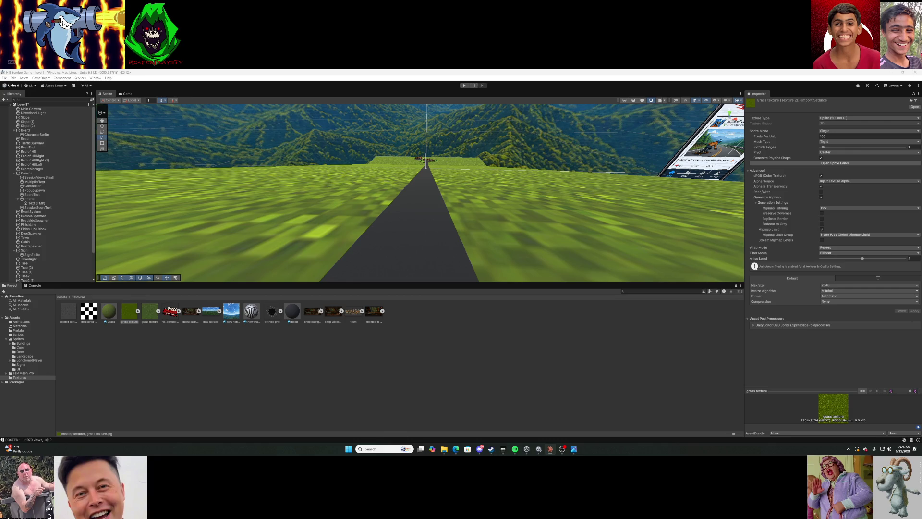
key(alt+Tab)
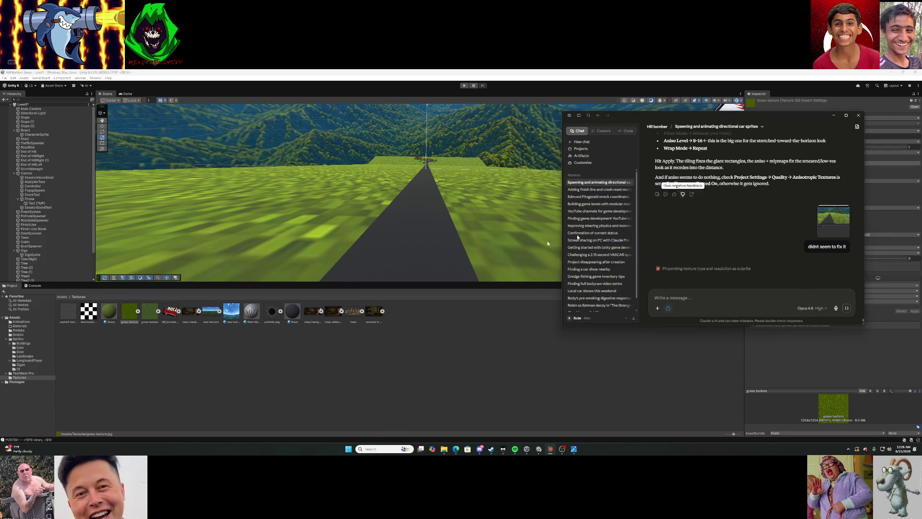
Glance at the 'Redo the guy' ChatGPT chat, minimize the browser, and start the game in Unity.
mouse_move(455, 450)
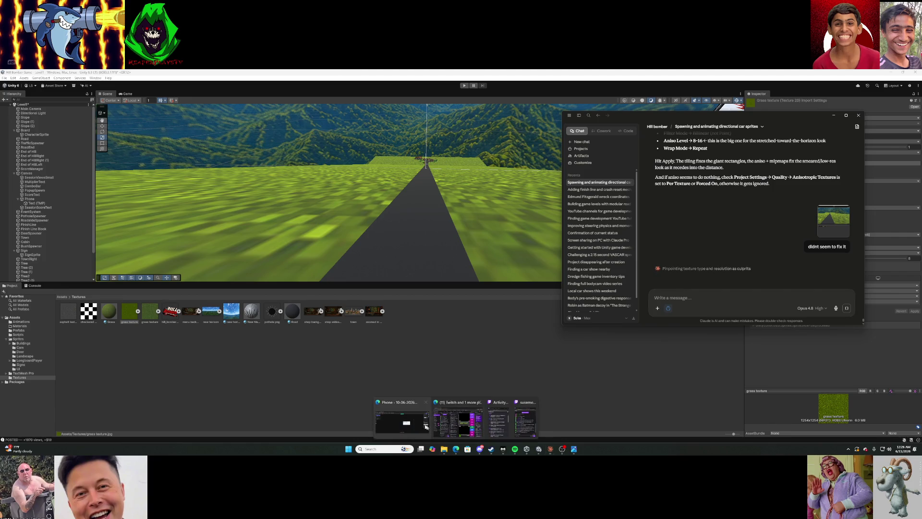
click(426, 427)
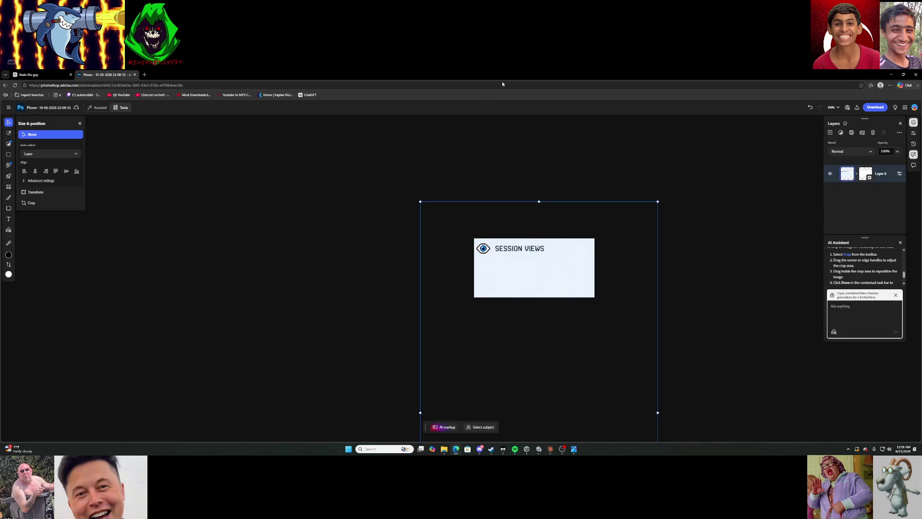
drag(502, 84, 476, 101)
click(271, 102)
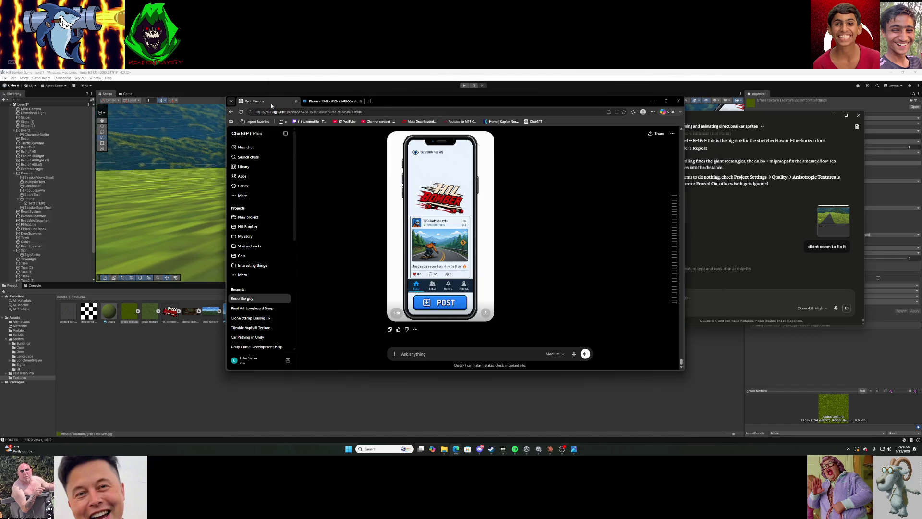
scroll(543, 226, up, 1)
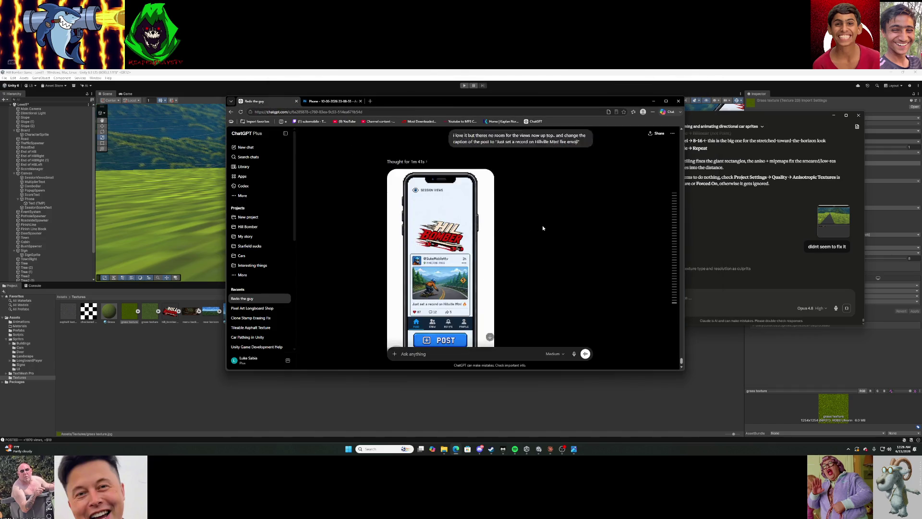
scroll(543, 227, down, 1)
click(653, 100)
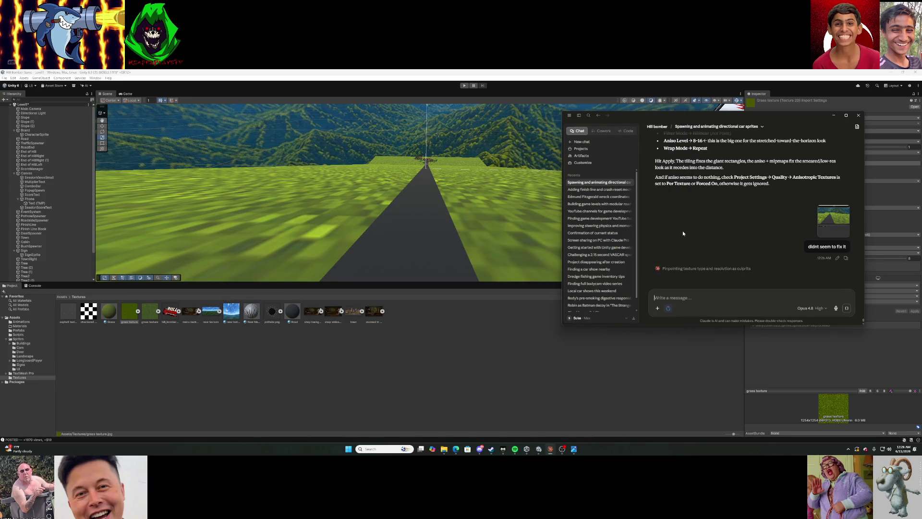
click(462, 86)
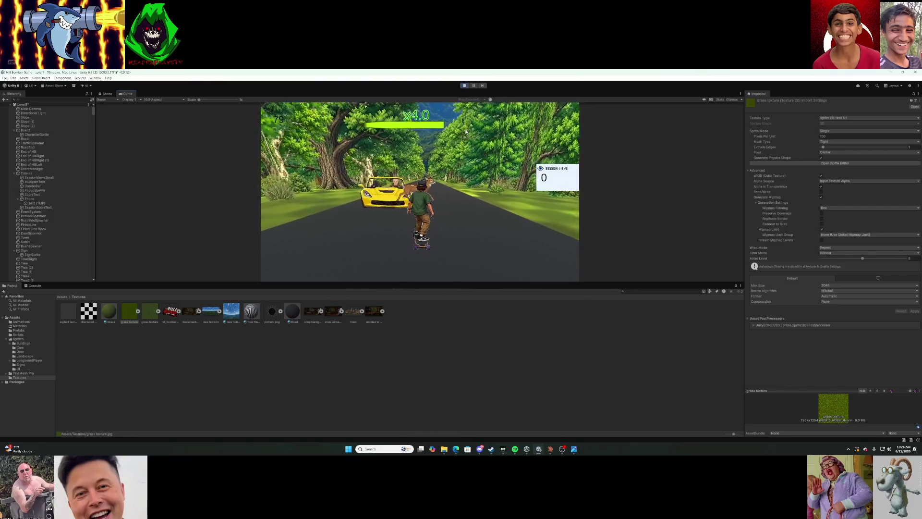
Restart the downhill run with R after the wipeout, then exit Play mode.
key(r)
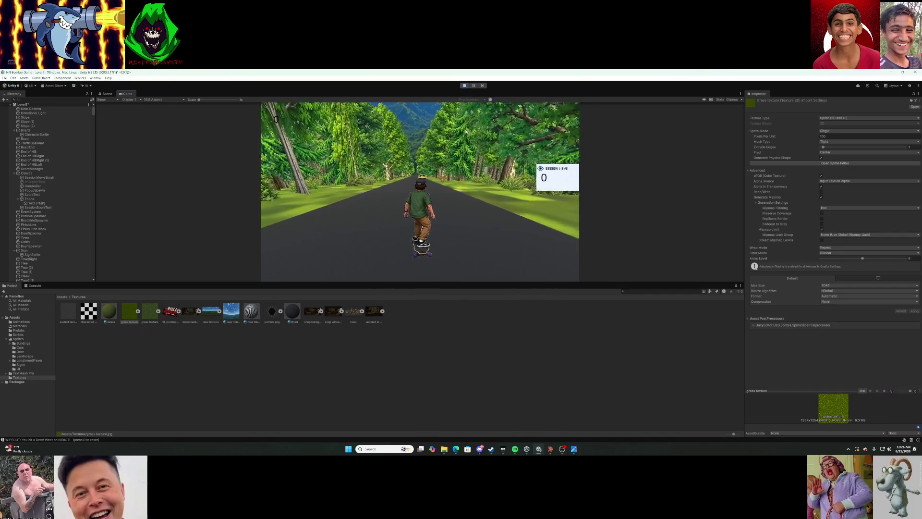
click(464, 86)
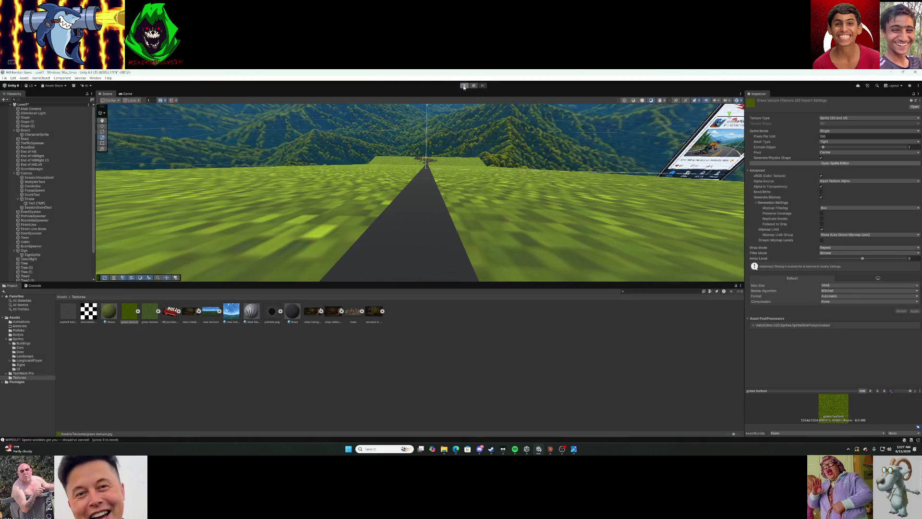
Restore the browser and switch to the Photoshop 'Phone' document.
mouse_move(456, 448)
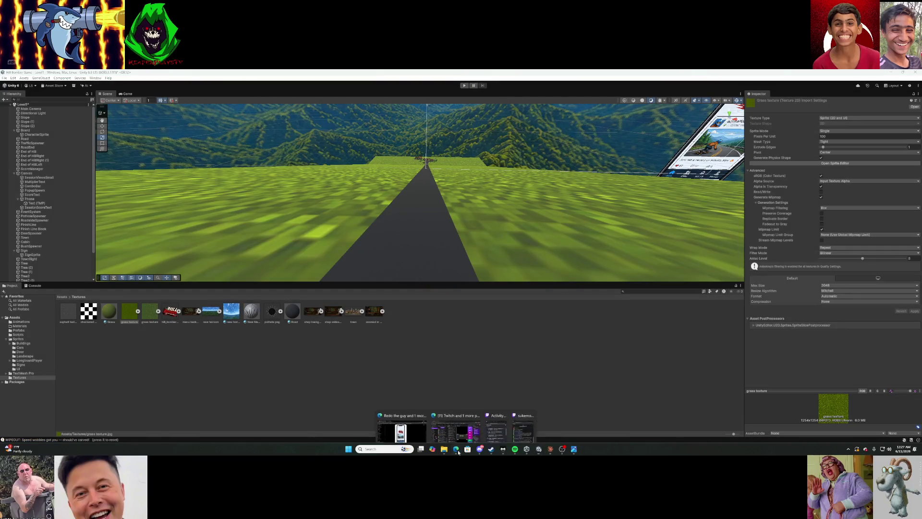
mouse_move(404, 416)
click(405, 414)
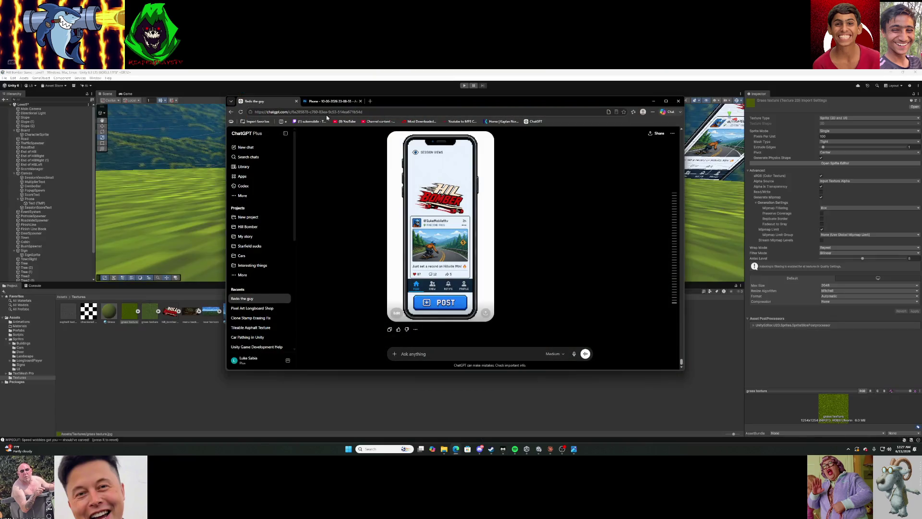
click(334, 102)
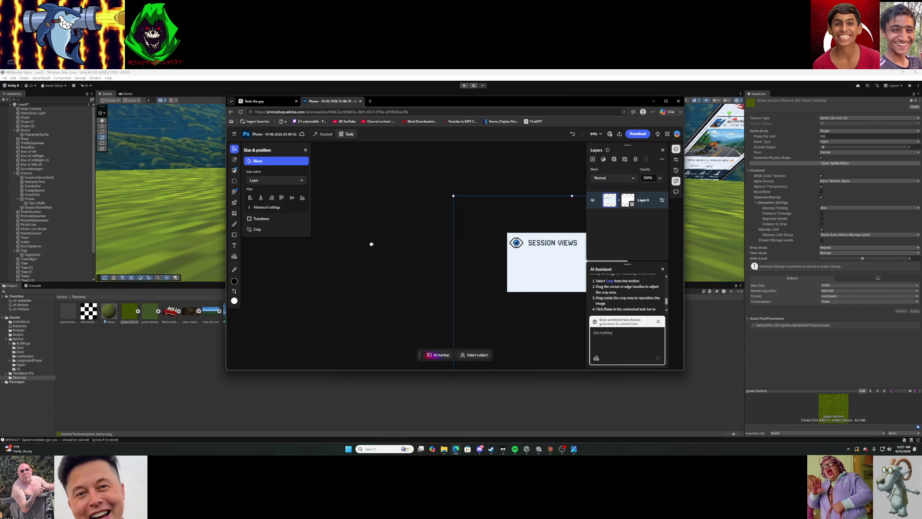
Export the 51%-opacity Session Views graphic as PNG 'session views transparent', then return to Unity.
drag(371, 244, 282, 238)
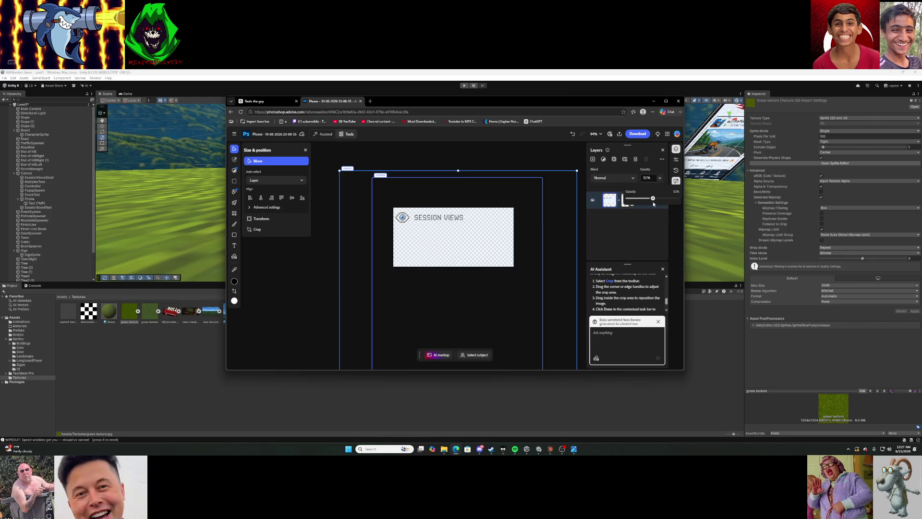
click(636, 149)
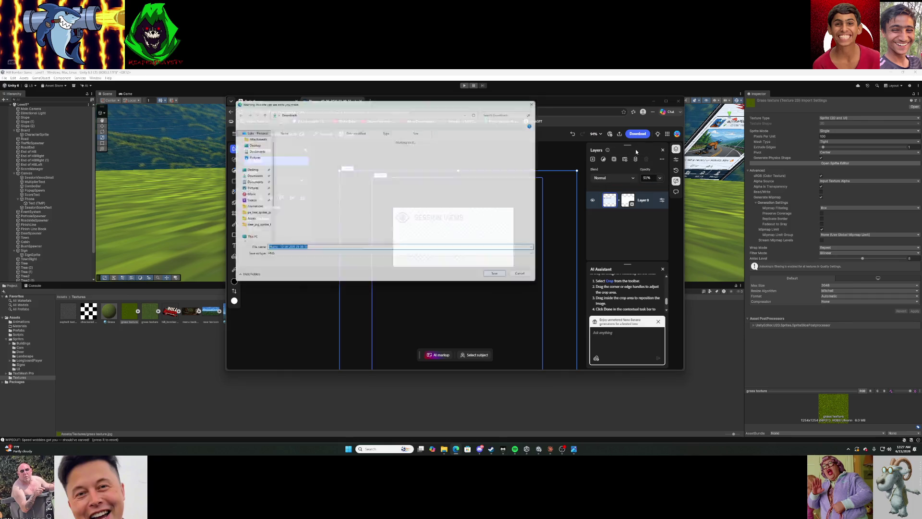
text(session views transparent)
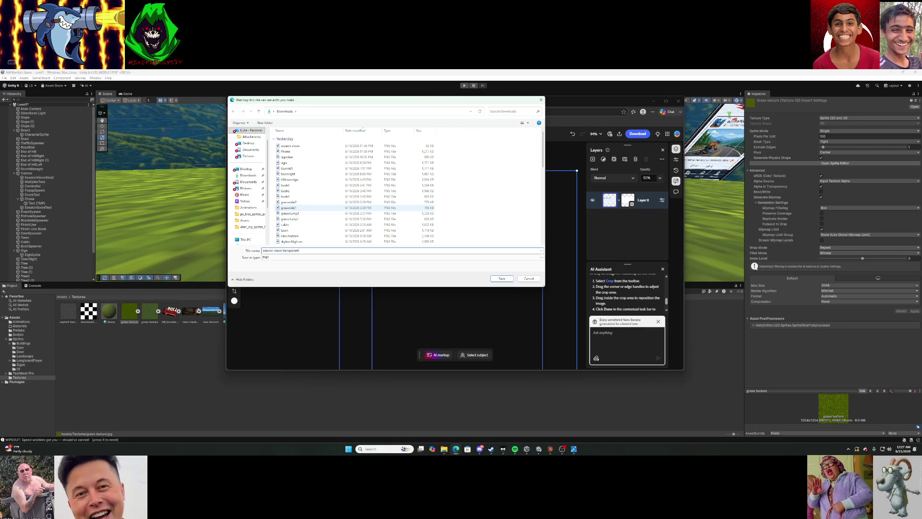
key(Return)
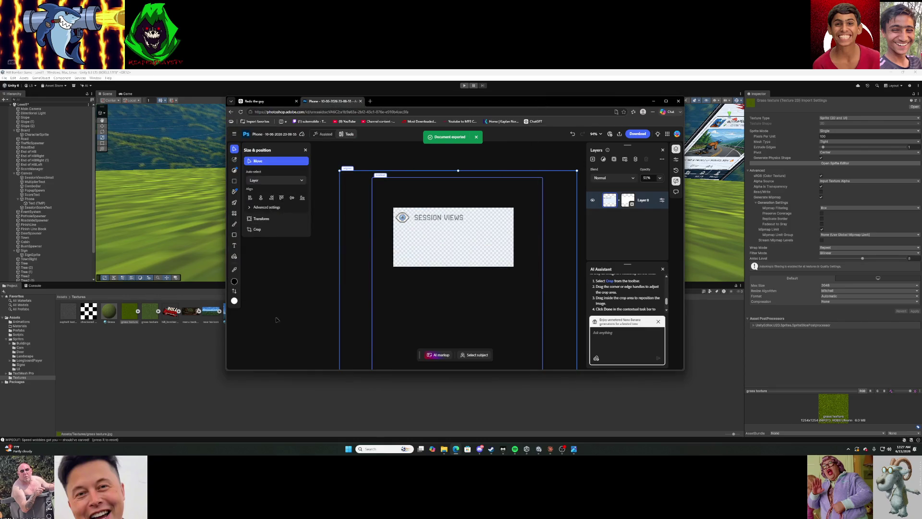
click(168, 369)
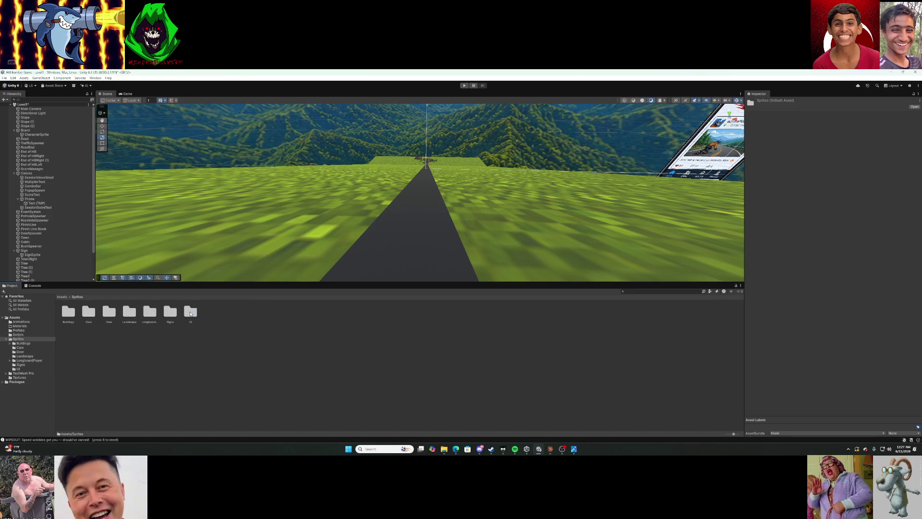
Import the 'session views transparent' PNG from Downloads into the project.
click(445, 449)
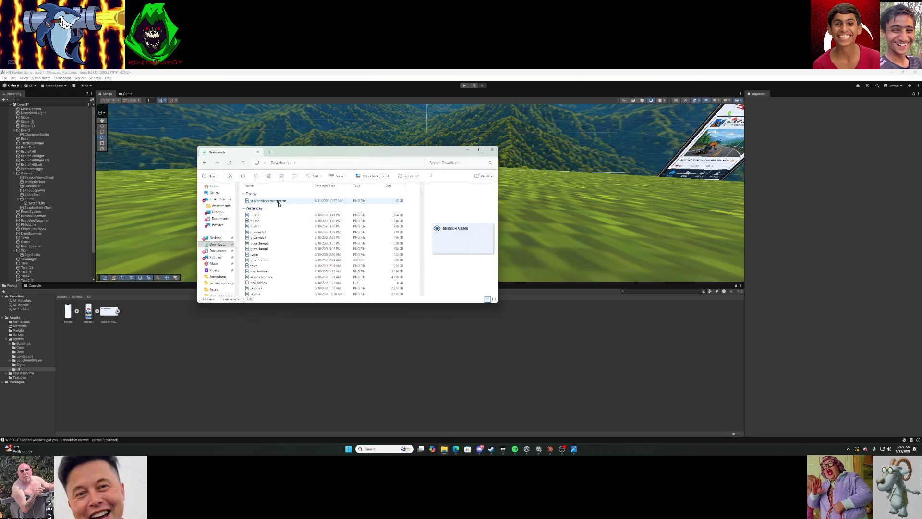
drag(183, 325, 183, 325)
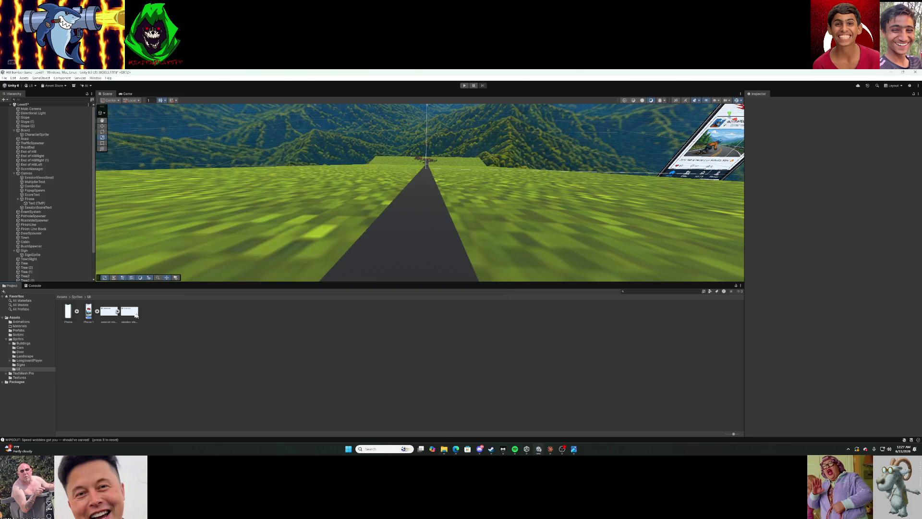
click(133, 315)
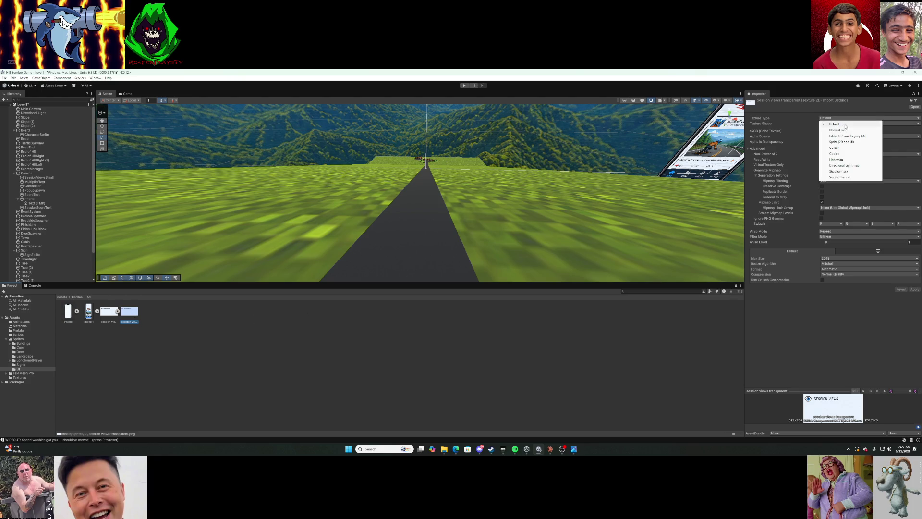
Make it a Single, Point-filtered sprite, use it for SessionViewsSmall, and play the game.
click(851, 142)
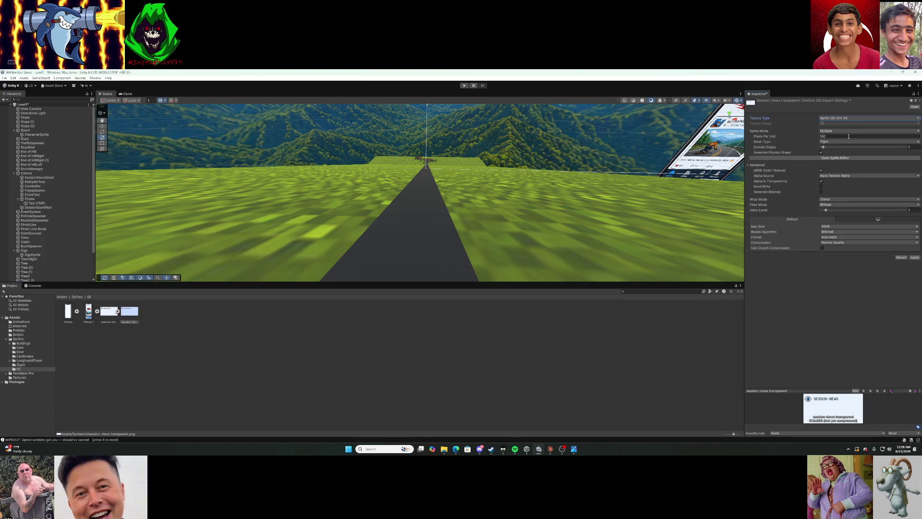
click(846, 131)
click(843, 137)
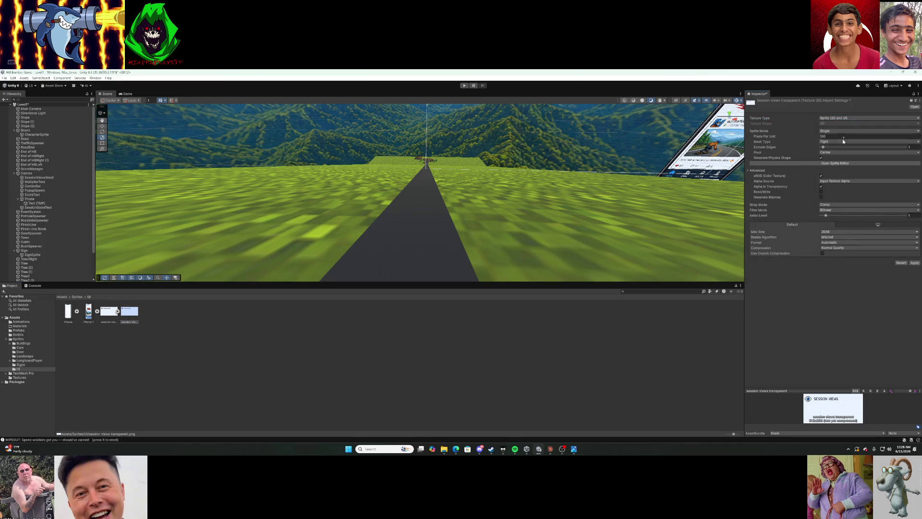
click(838, 209)
click(839, 216)
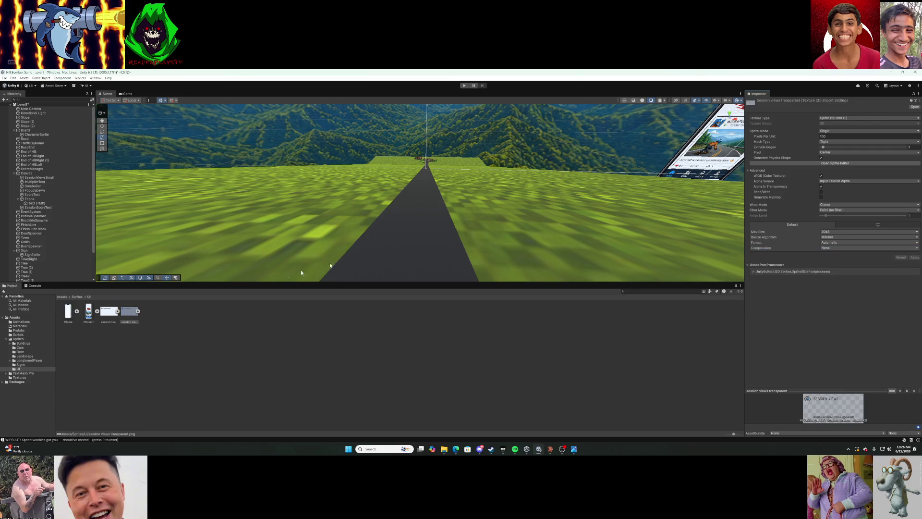
click(50, 178)
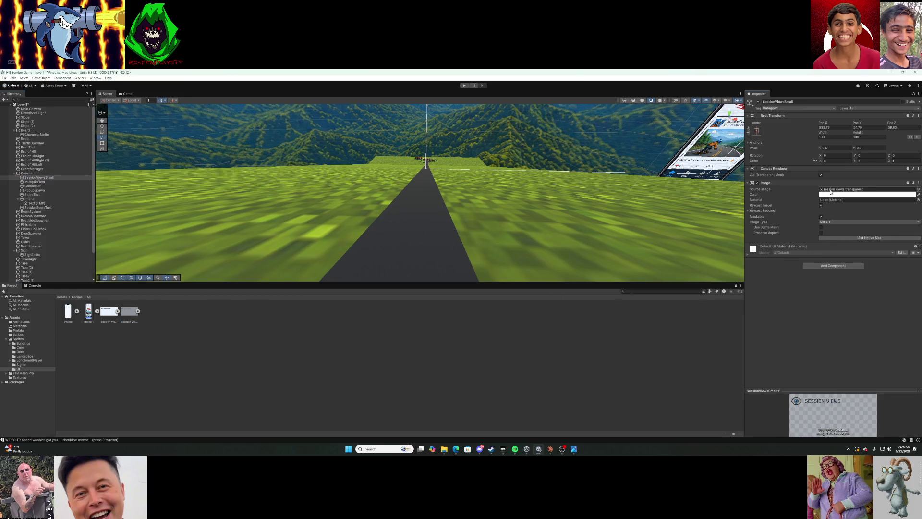
click(463, 86)
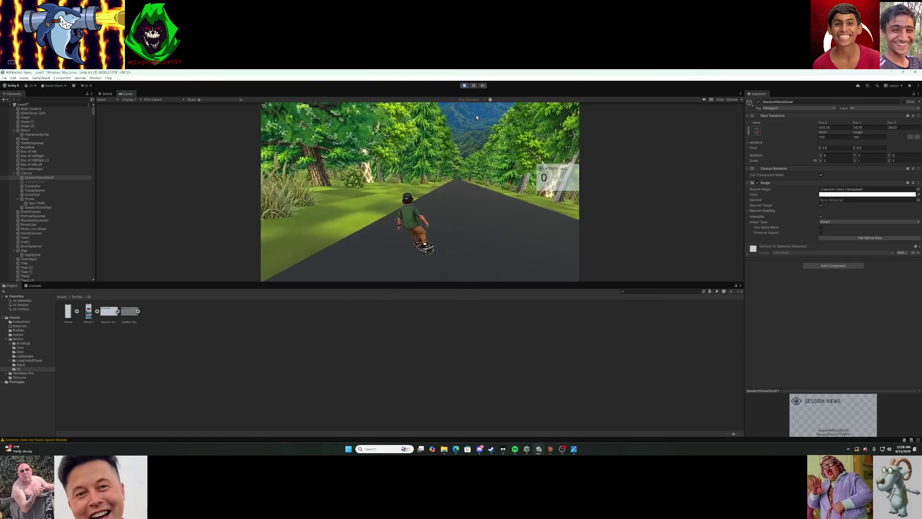
Restart the run after the car-crash wipeout and enlarge the Game view.
key(r)
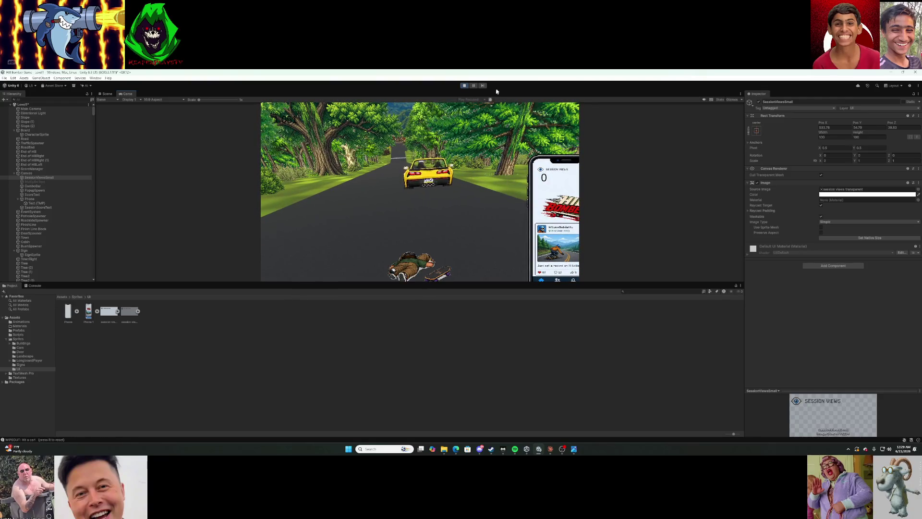
drag(478, 282, 482, 360)
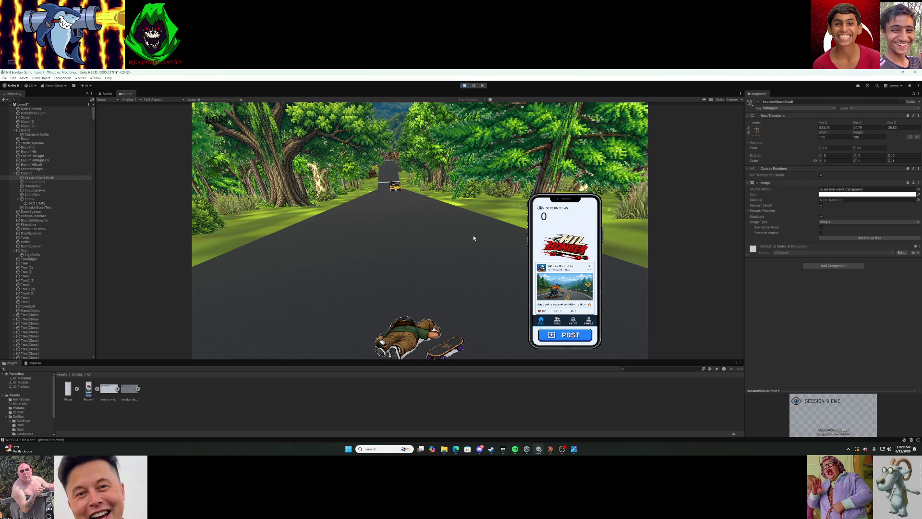
key(r)
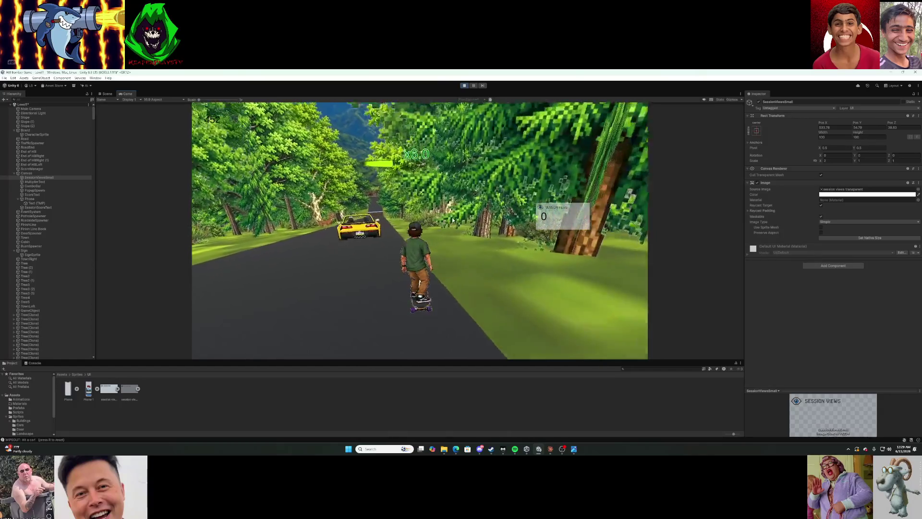
key(r)
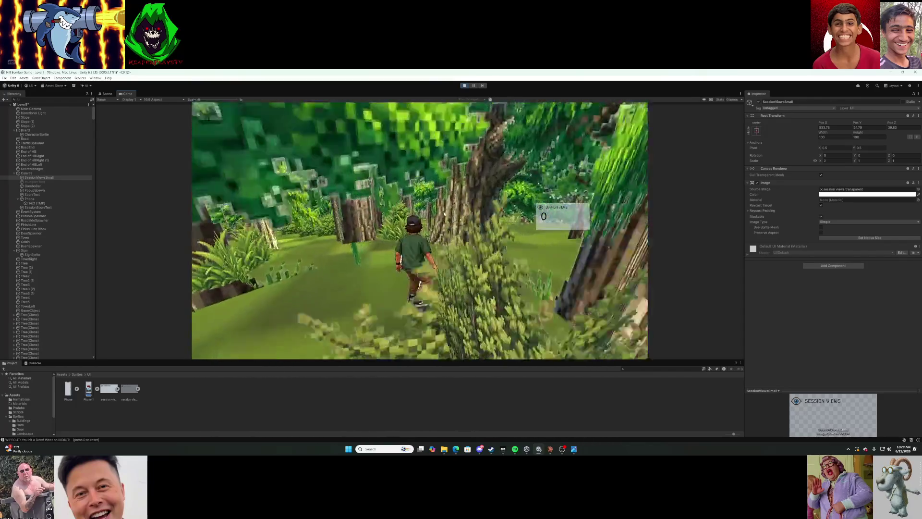
key(r)
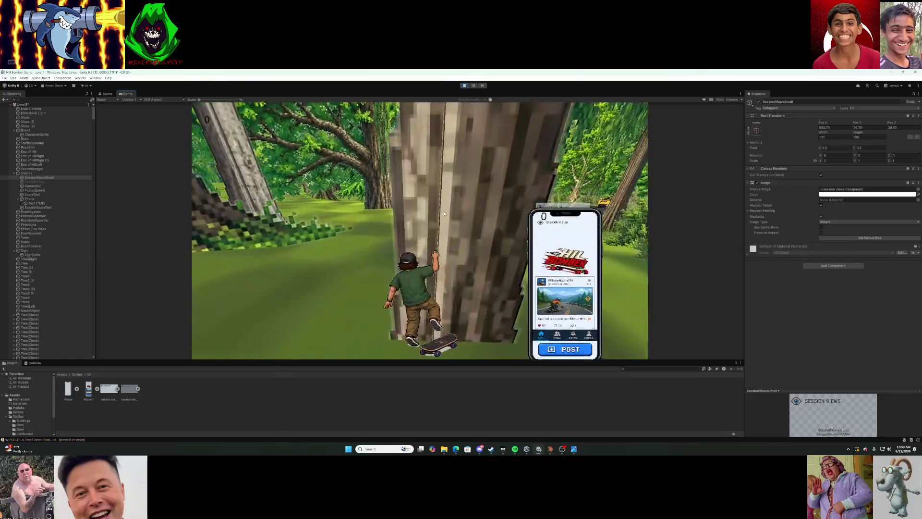
Restart the run twice after tree crashes, then switch to the assistant's chat.
key(r)
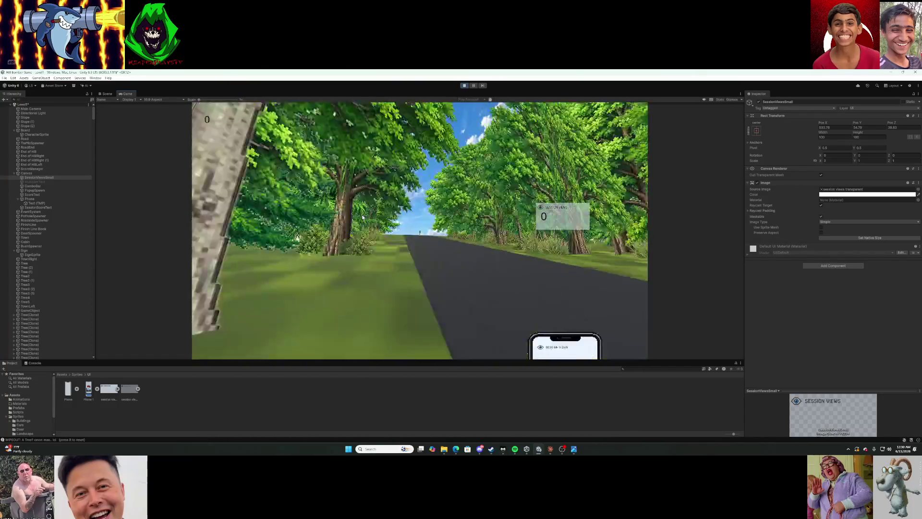
key(r)
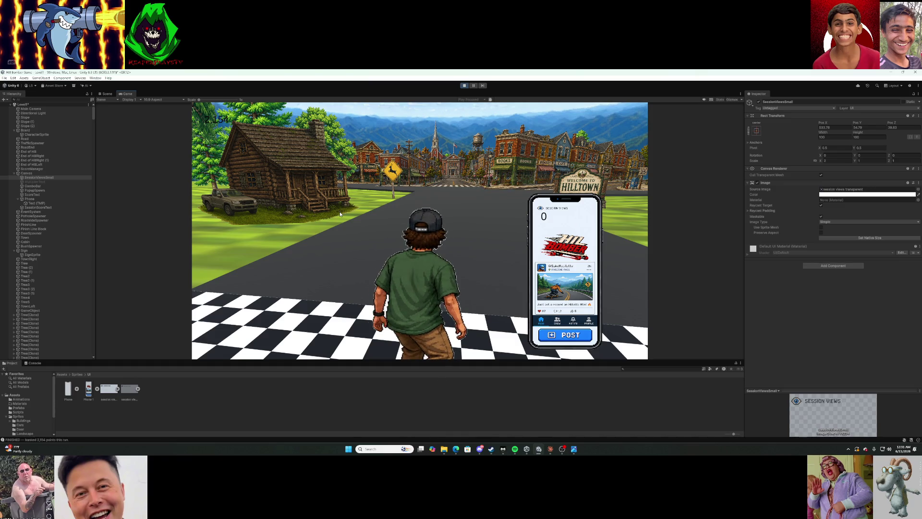
key(alt+Tab)
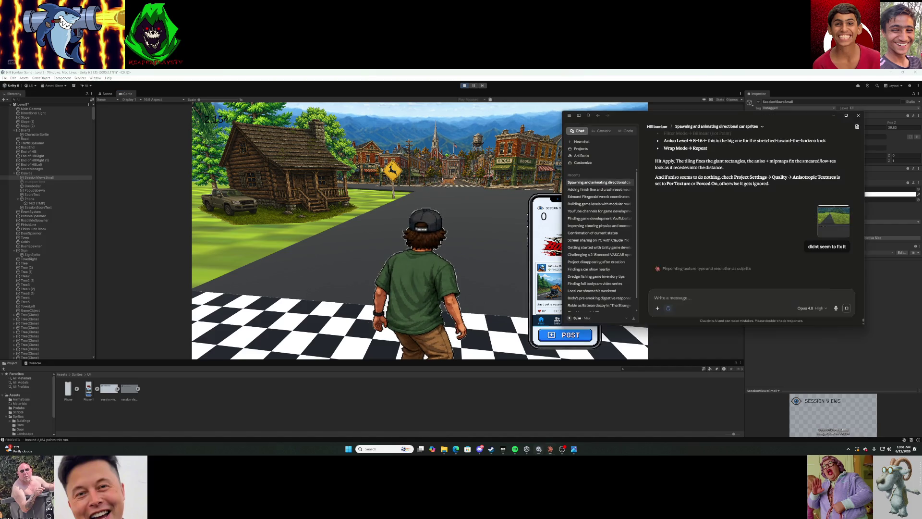
scroll(751, 220, down, 2)
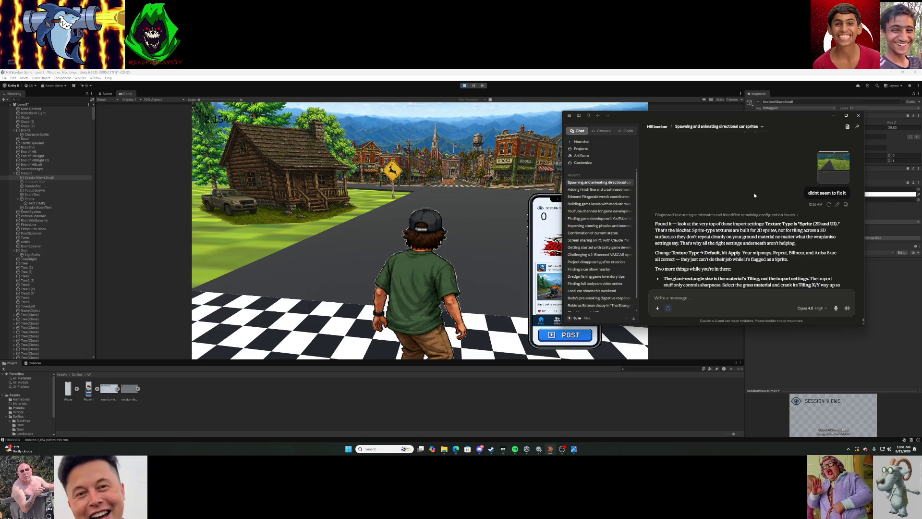
click(891, 267)
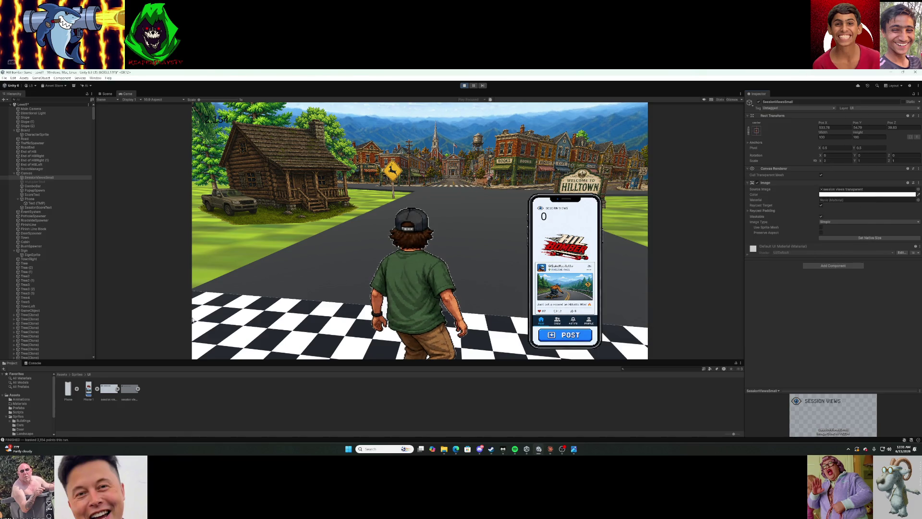
Change the grass texture in Assets > Textures from Sprite to Default and save the import settings.
click(34, 395)
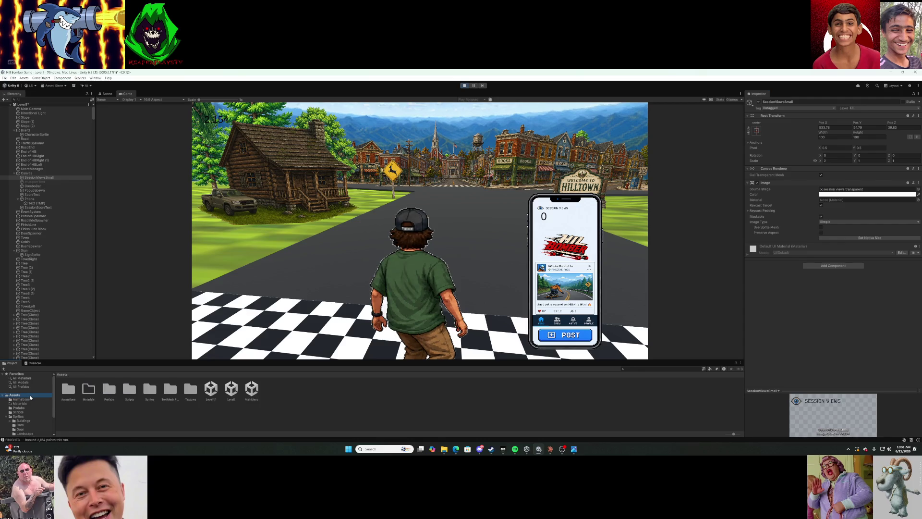
double_click(190, 390)
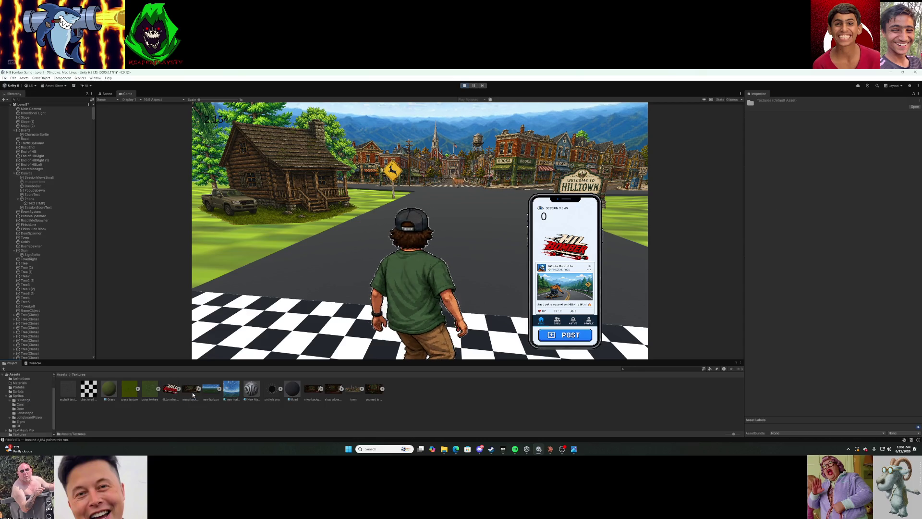
click(132, 390)
click(841, 119)
click(840, 124)
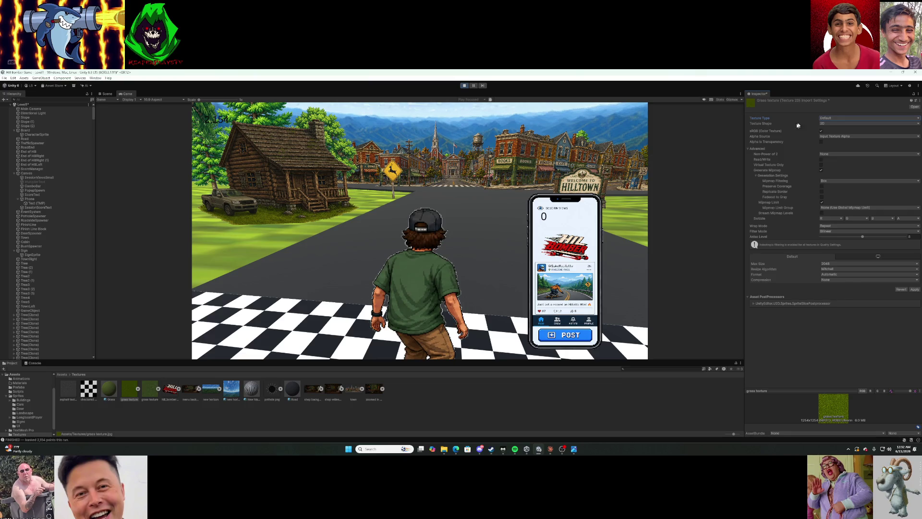
click(463, 86)
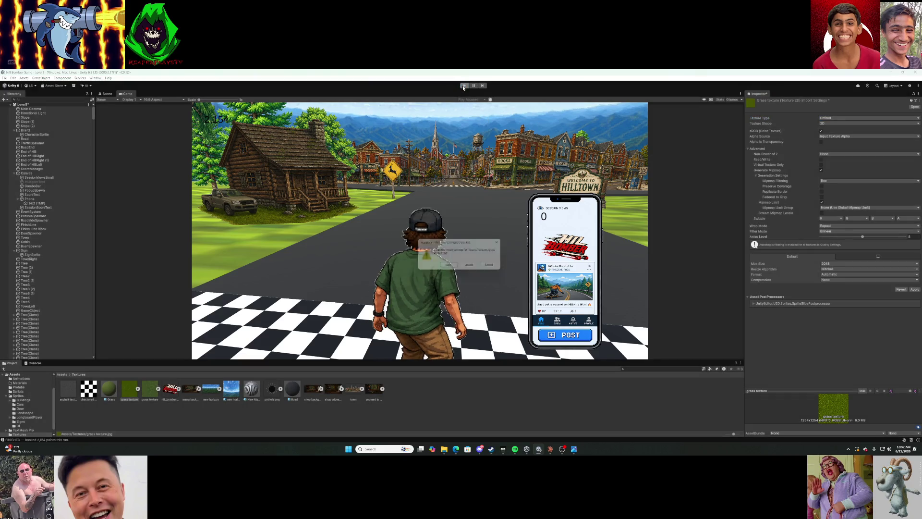
click(455, 268)
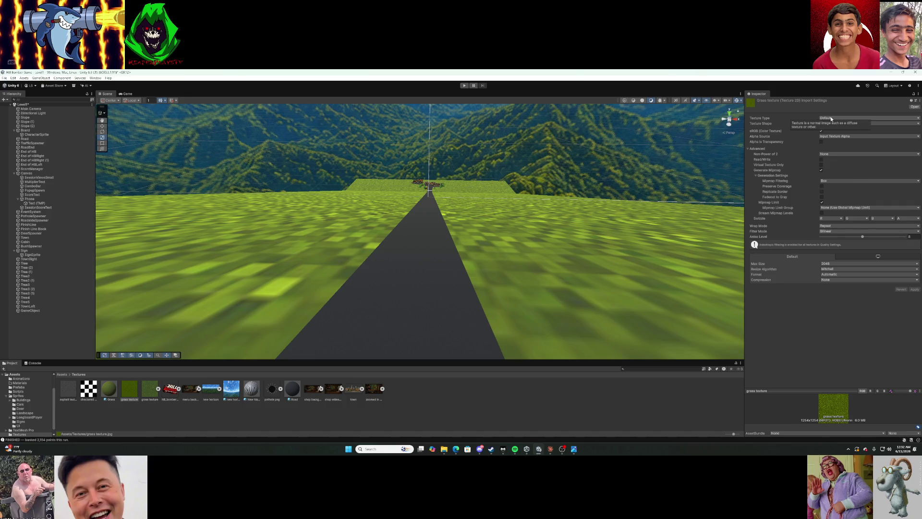
Select the Slope (1) ground and open its Grass material settings.
mouse_move(624, 157)
mouse_down()
mouse_move(640, 171)
mouse_move(612, 213)
mouse_up()
click(612, 214)
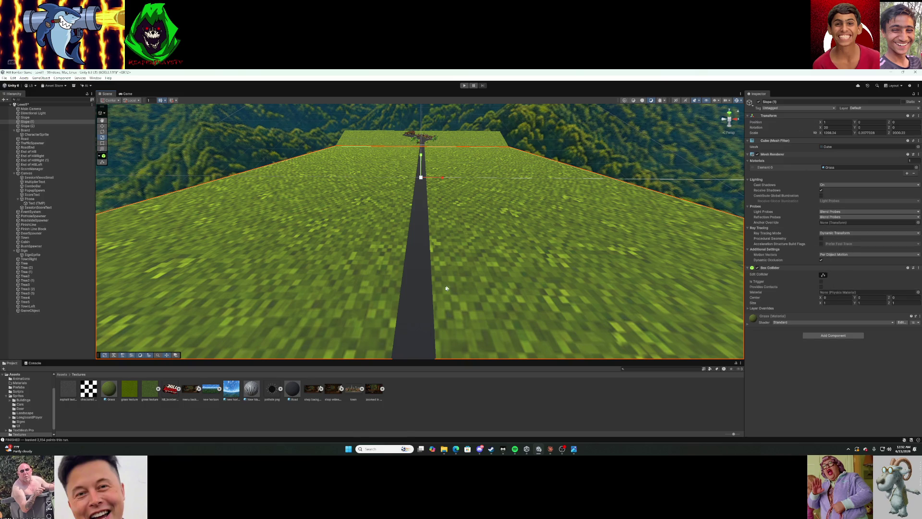
click(107, 389)
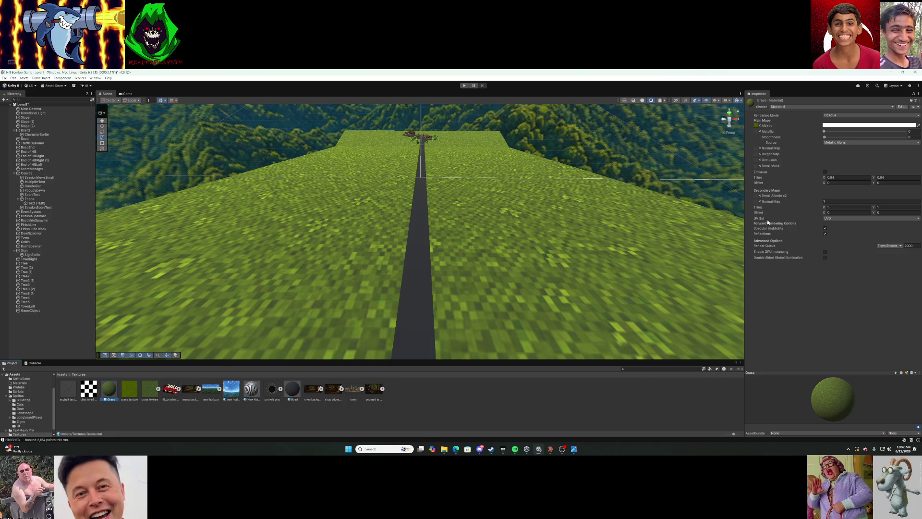
Set the Grass material's secondary tiling X to 100 and compare it with the slope and grass texture.
click(839, 207)
click(885, 207)
click(612, 220)
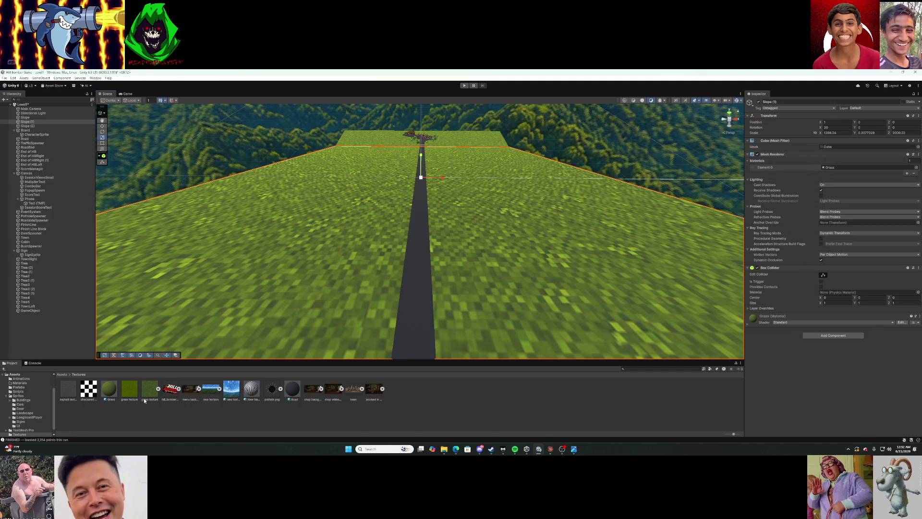
click(130, 390)
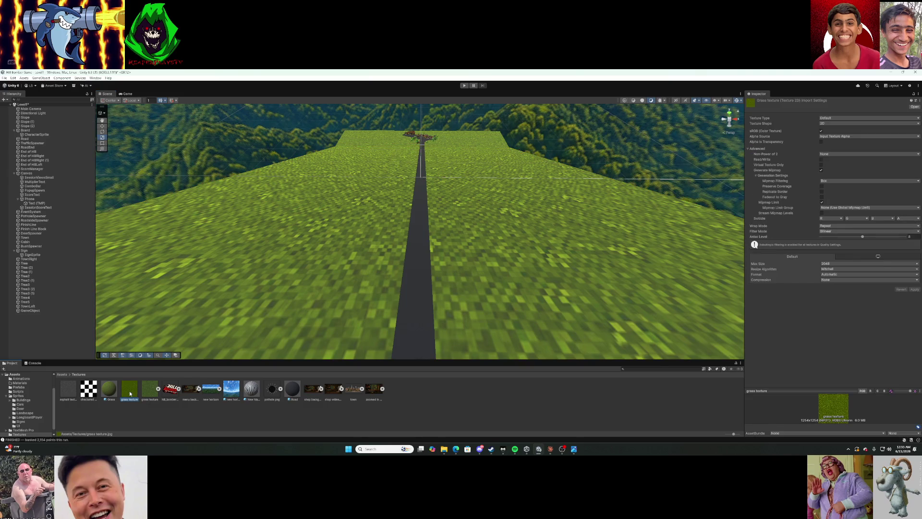
click(112, 393)
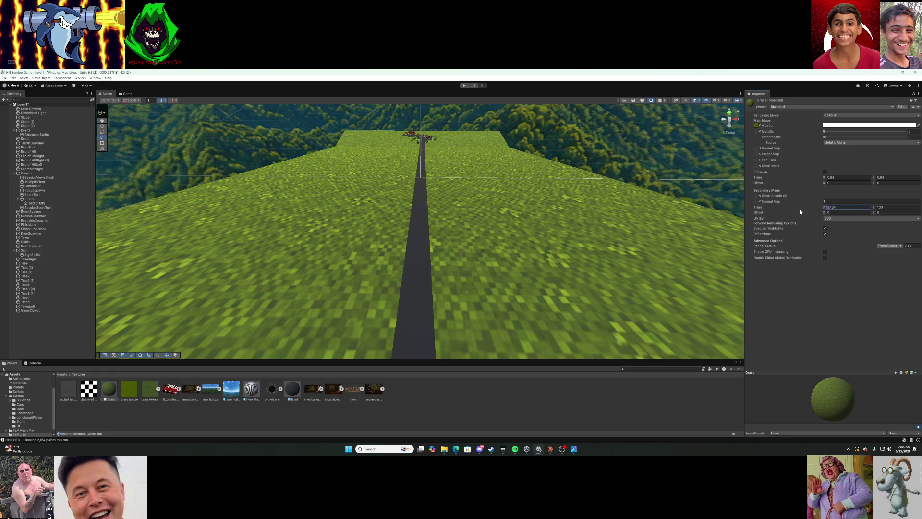
Reopen the slope's Grass material and set its secondary tiling X to 0.
click(610, 236)
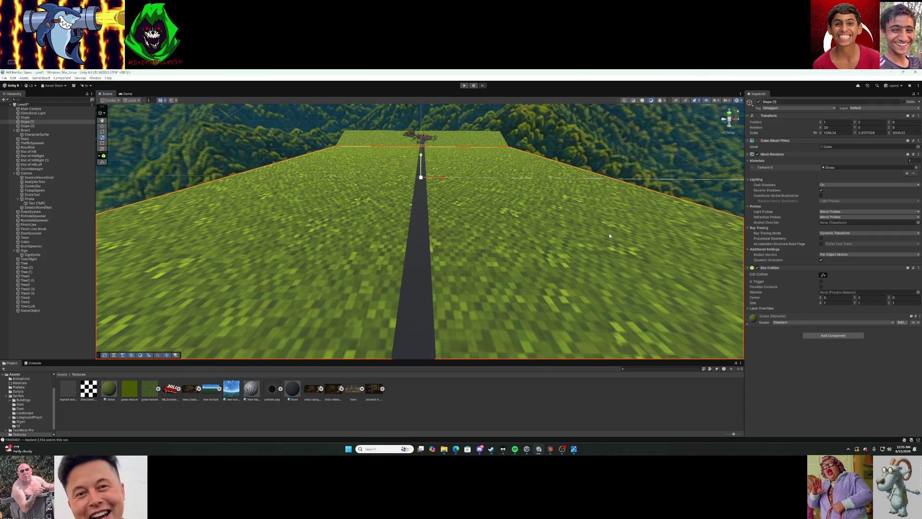
double_click(840, 168)
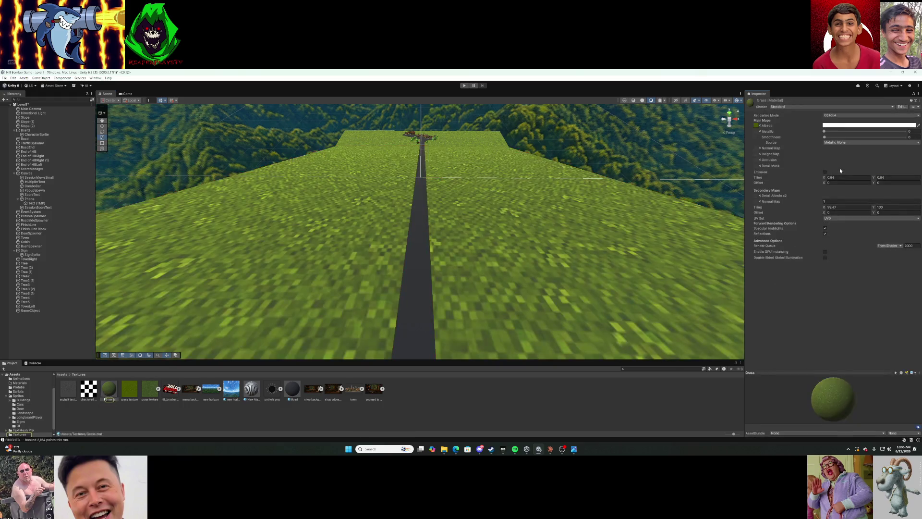
click(823, 208)
text(0)
click(888, 207)
Snip a screenshot of the Scene view and bring the assistant's chat back up.
key(super+shift+s)
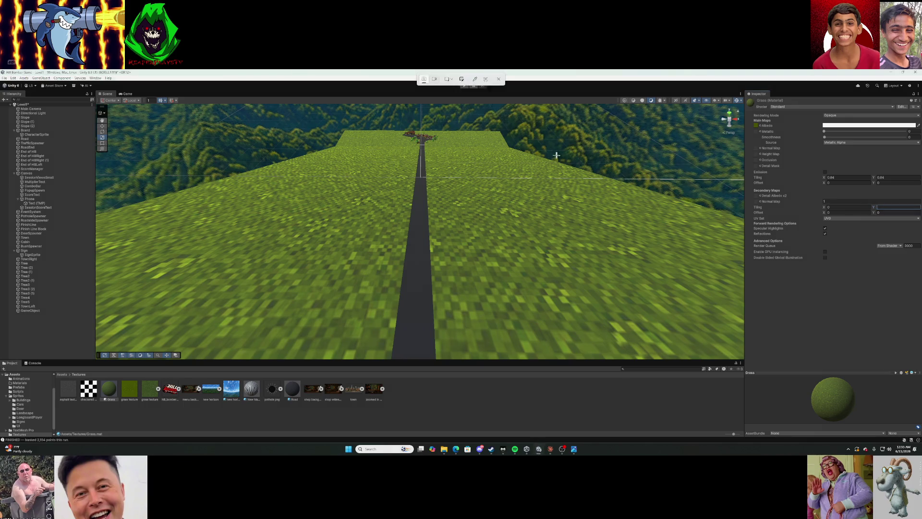
mouse_move(49, 75)
mouse_down()
mouse_move(698, 261)
mouse_move(921, 430)
mouse_up()
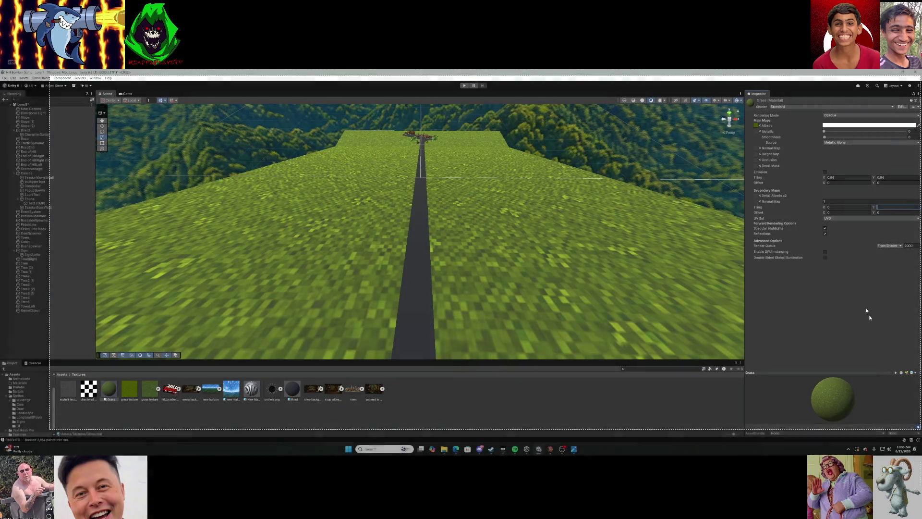
click(841, 207)
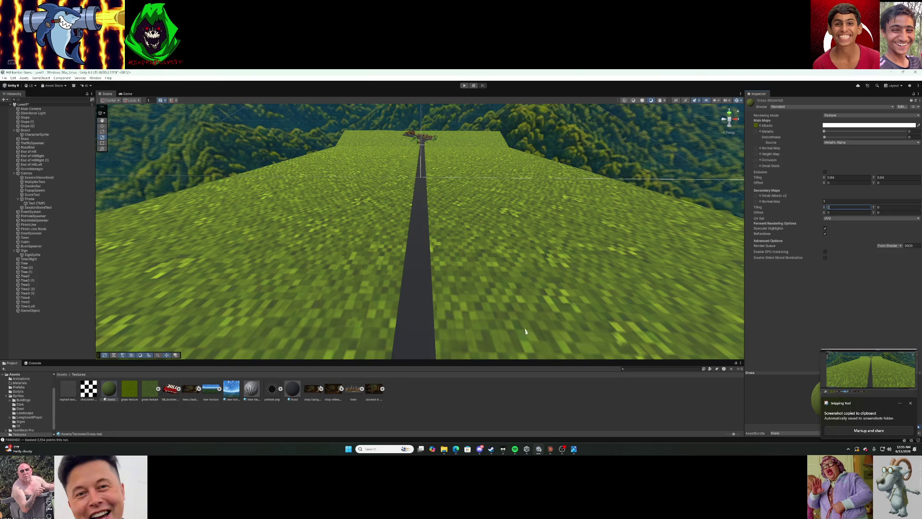
click(550, 449)
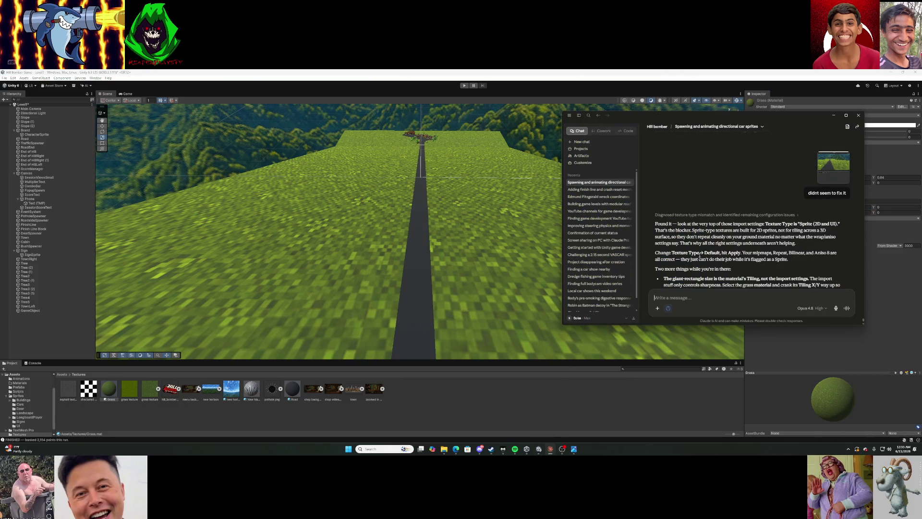
Send Claude the scene screenshot saying tiling changes didn't help, then return to Unity.
scroll(698, 248, down, 2)
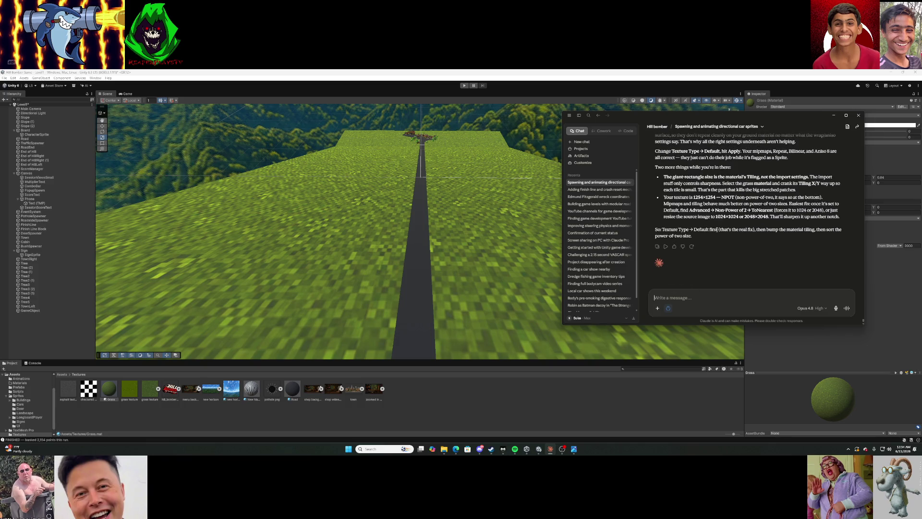
scroll(717, 229, up, 2)
scroll(718, 229, down, 2)
key(ctrl+v)
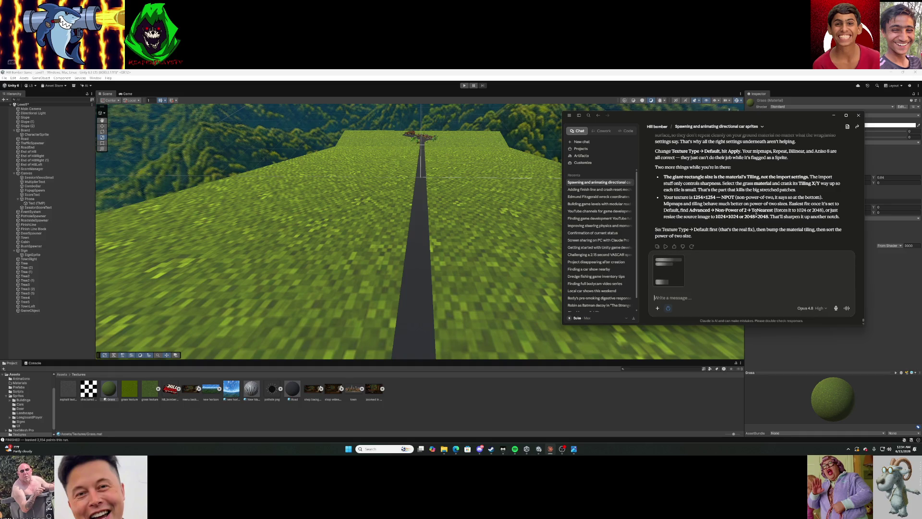
text(still n)
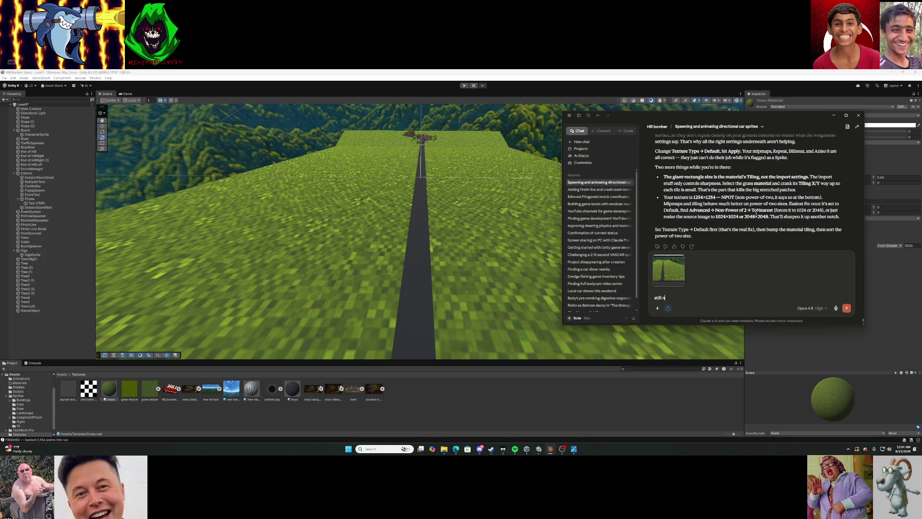
text(th)
text(d sm)
text(ss)
text(in w the )
text(ling)
text( but nothing)
text(hnaged)
key(Return)
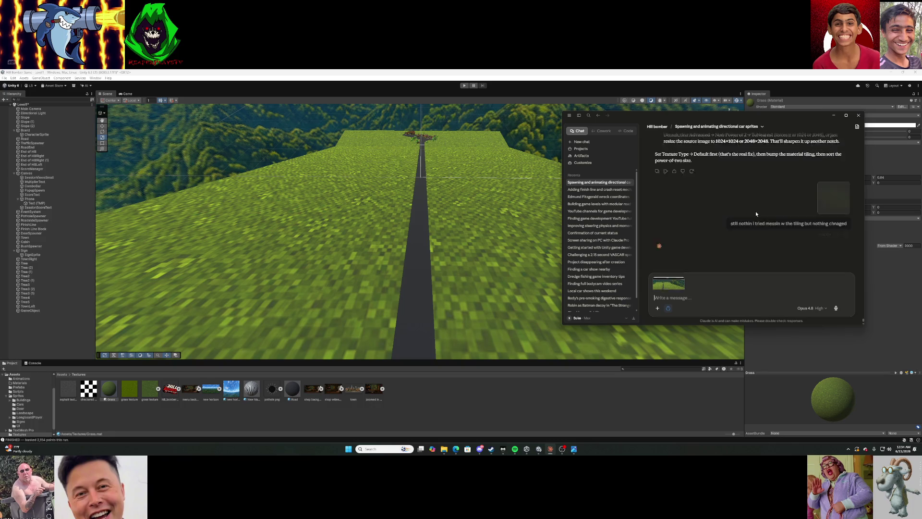
click(793, 364)
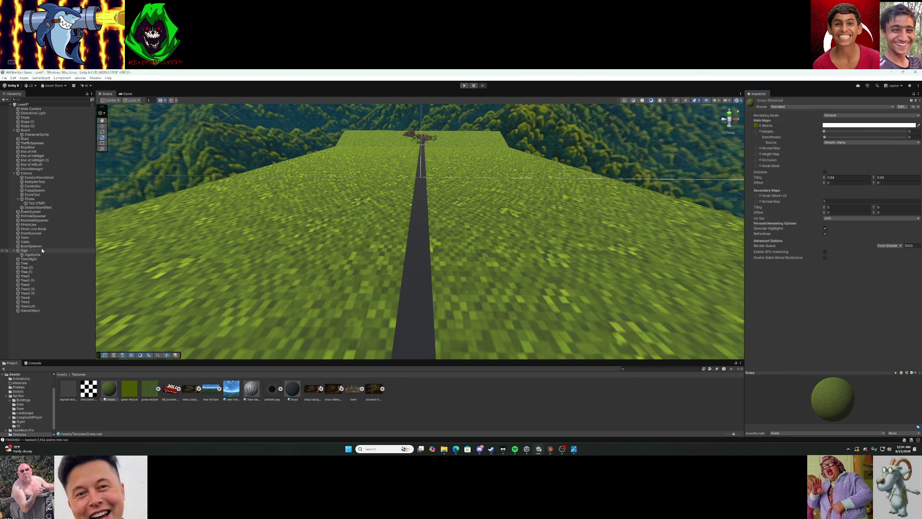
Inspect the Slope (2) and Slope (1) grounds and their Standard shader properties.
click(43, 126)
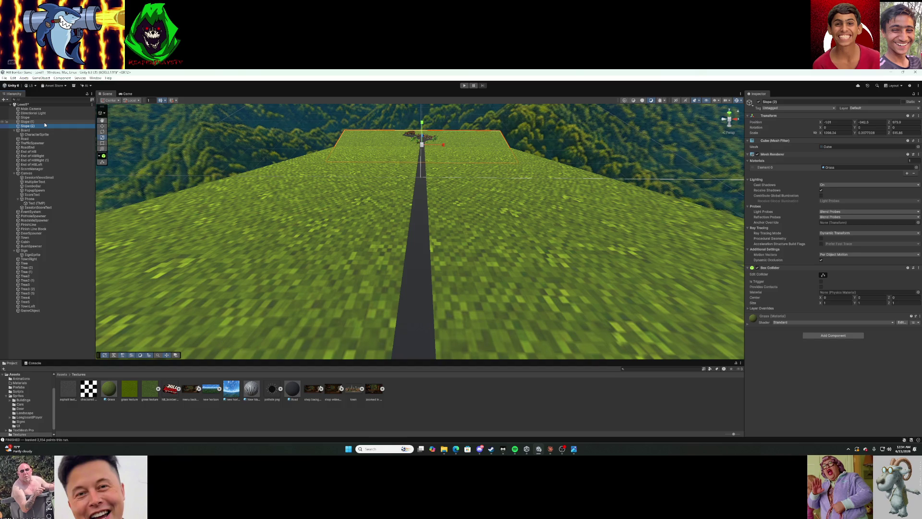
click(902, 322)
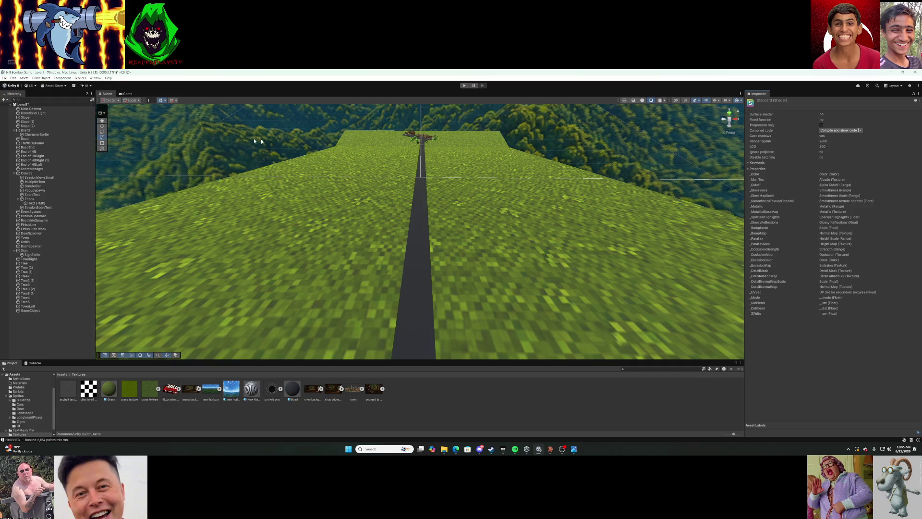
click(54, 123)
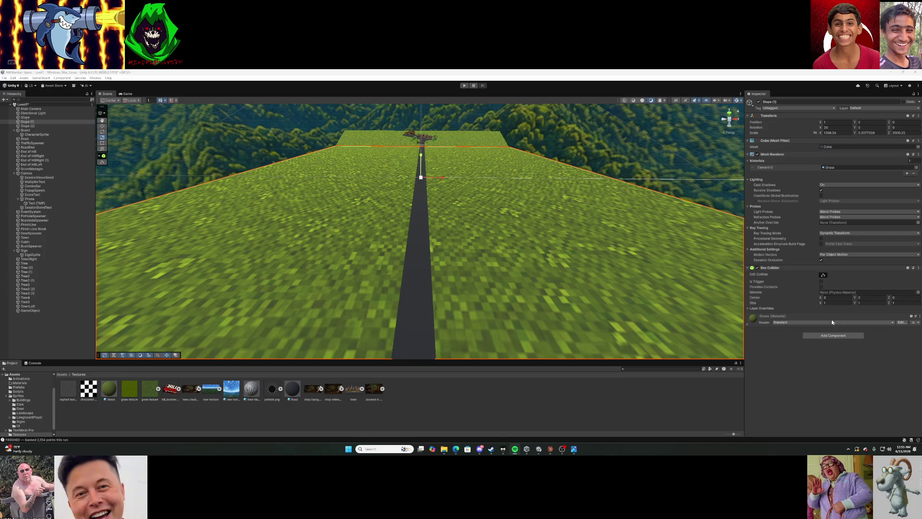
Expand the Grass material and set its secondary-map tiling X to 10.
click(817, 318)
scroll(811, 358, down, 1)
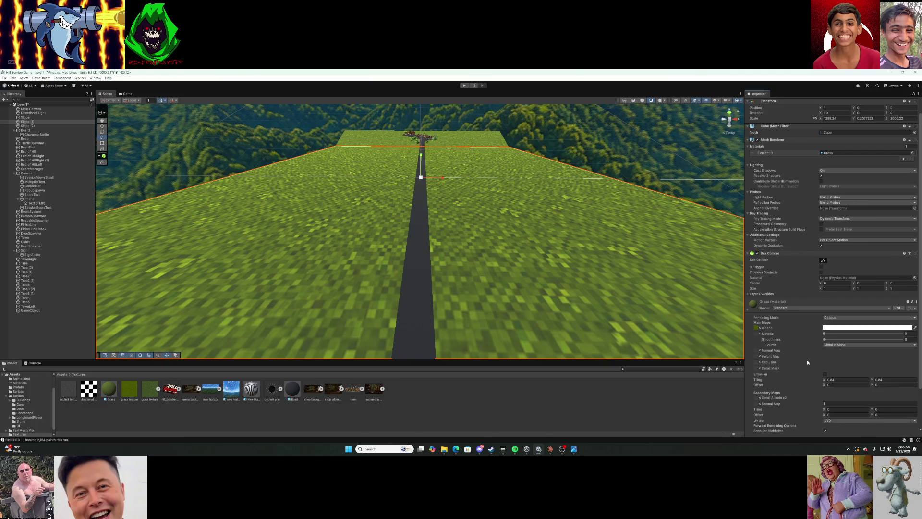
scroll(807, 362, down, 1)
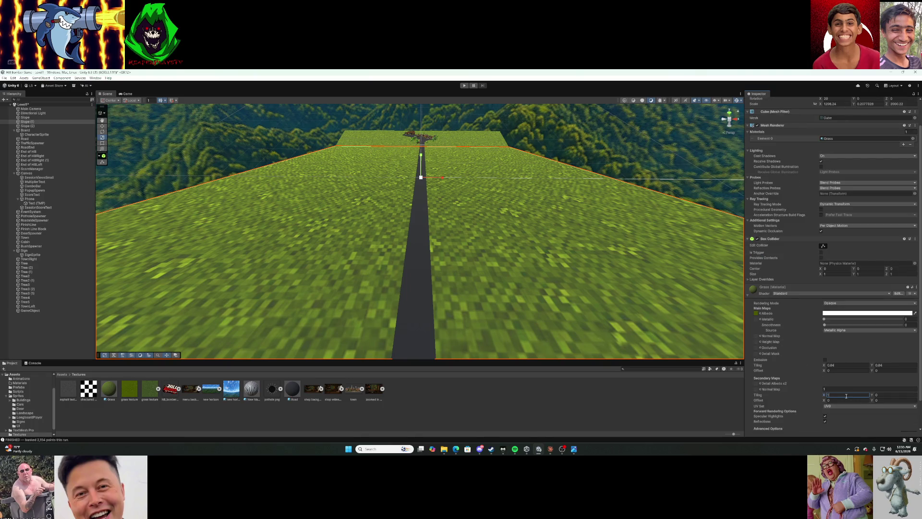
click(883, 397)
scroll(883, 394, down, 2)
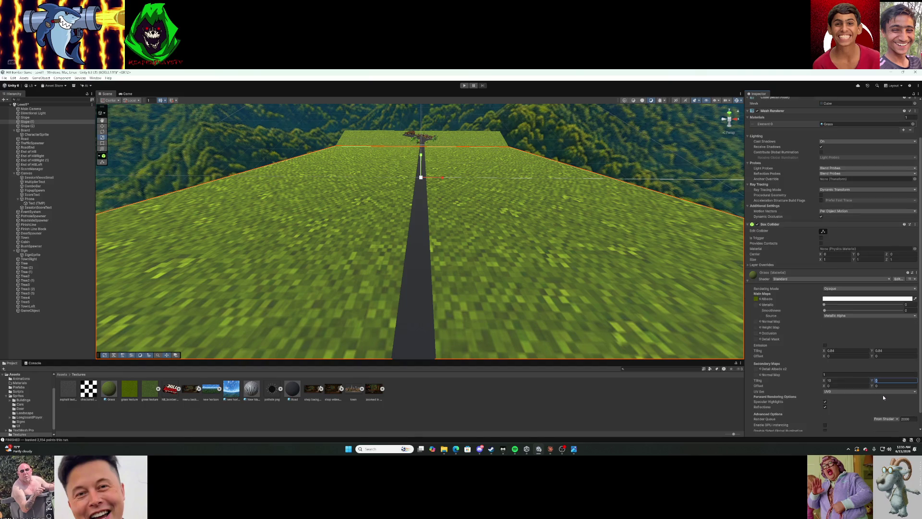
key(Return)
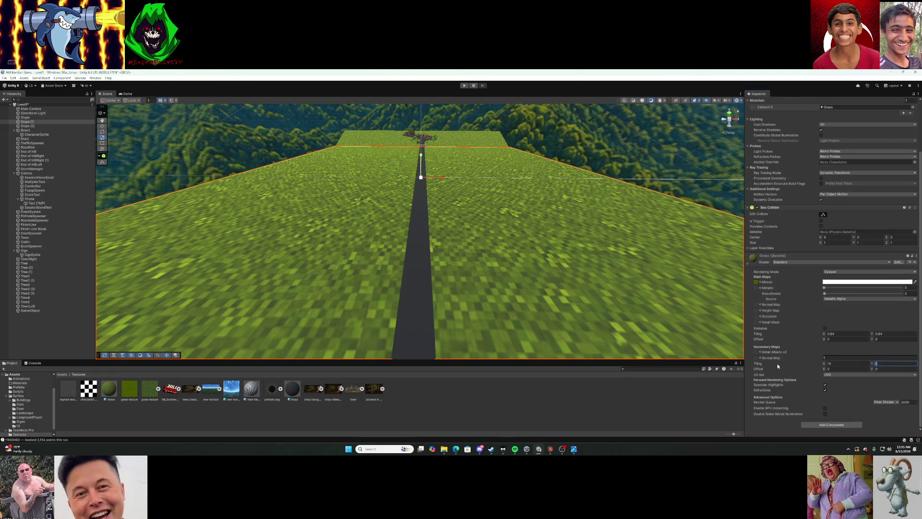
key(alt+Tab)
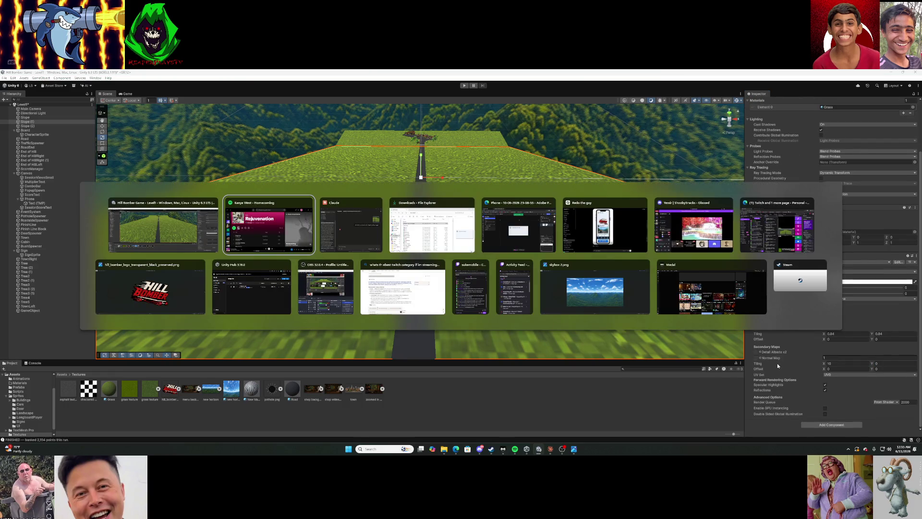
Check Claude's advice to change Main Maps tiling, then start editing the Grass main tiling X.
key(alt+Tab)
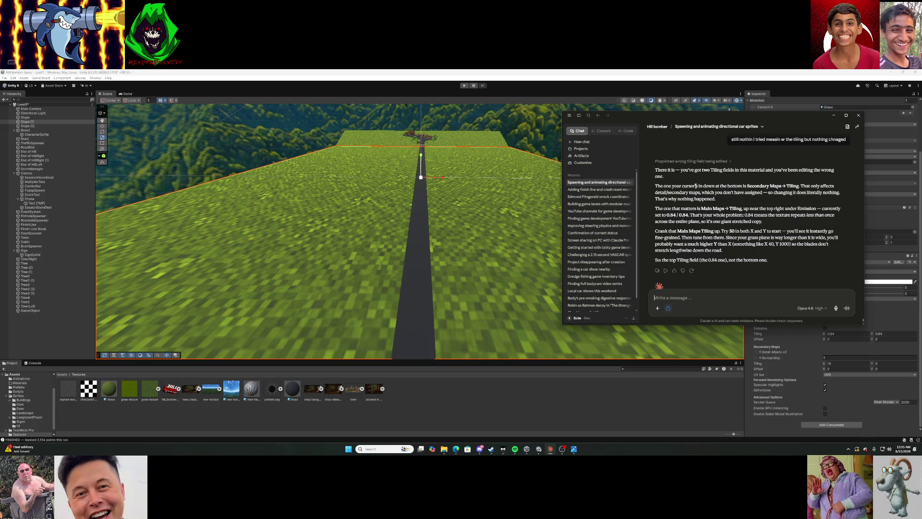
drag(754, 114, 634, 130)
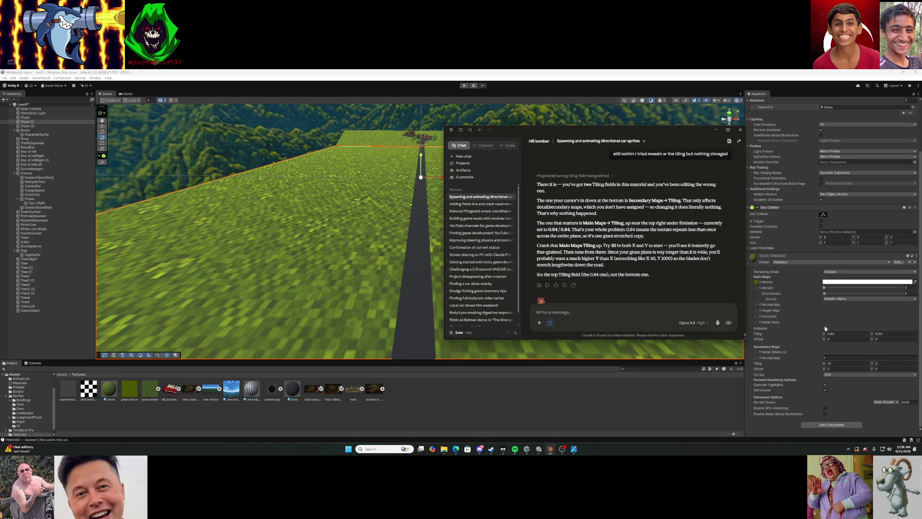
click(715, 130)
drag(825, 334, 816, 335)
click(833, 336)
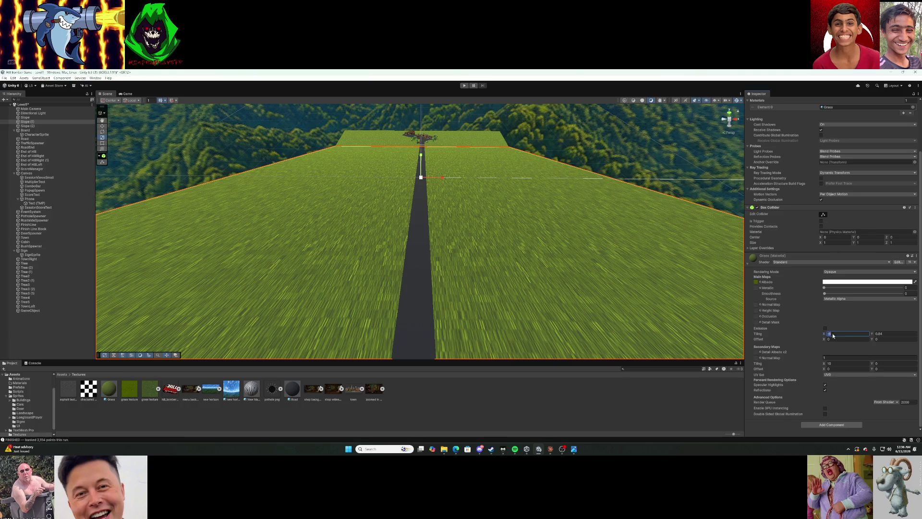
Set the Grass material's main tiling X and Y to 15 and start play-testing.
text(100)
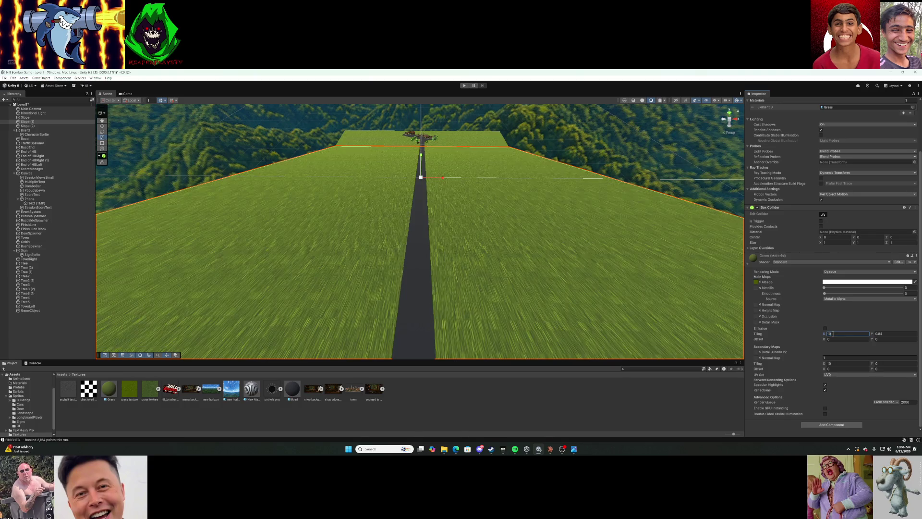
click(884, 333)
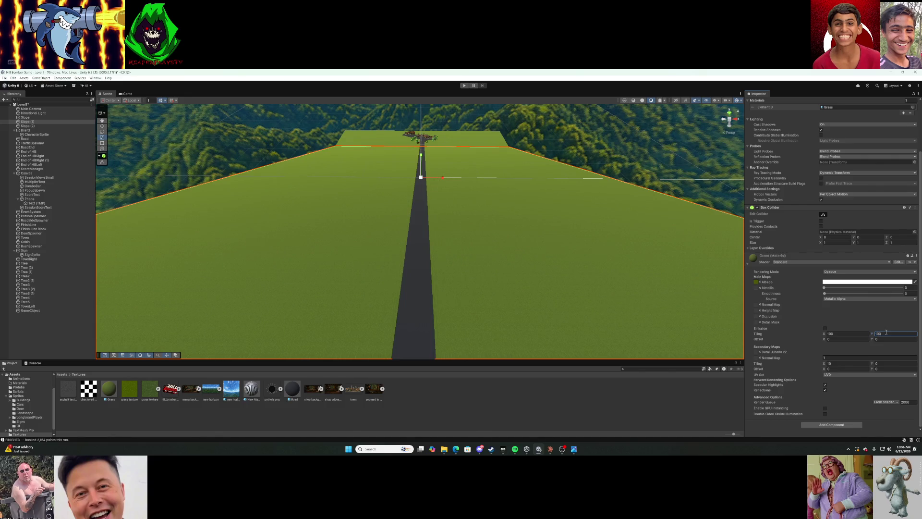
click(860, 335)
text(10)
key(BackSpace)
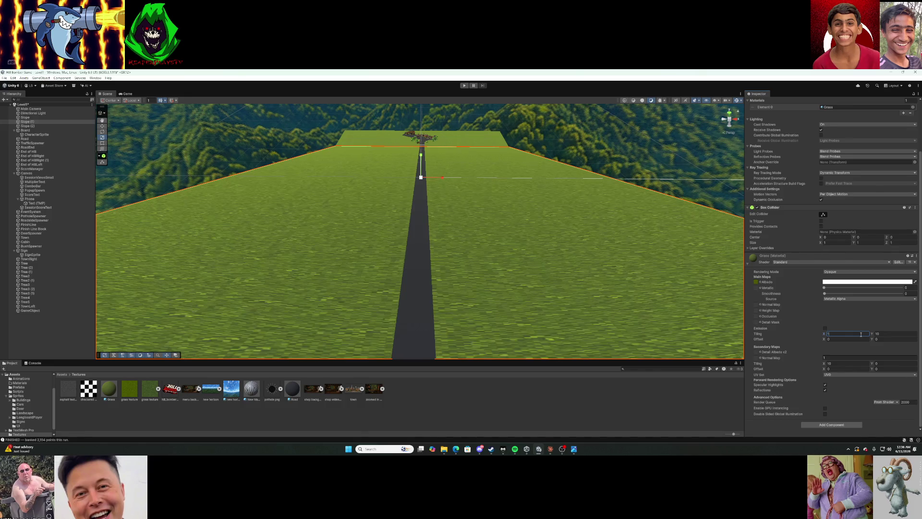
text(5)
click(882, 333)
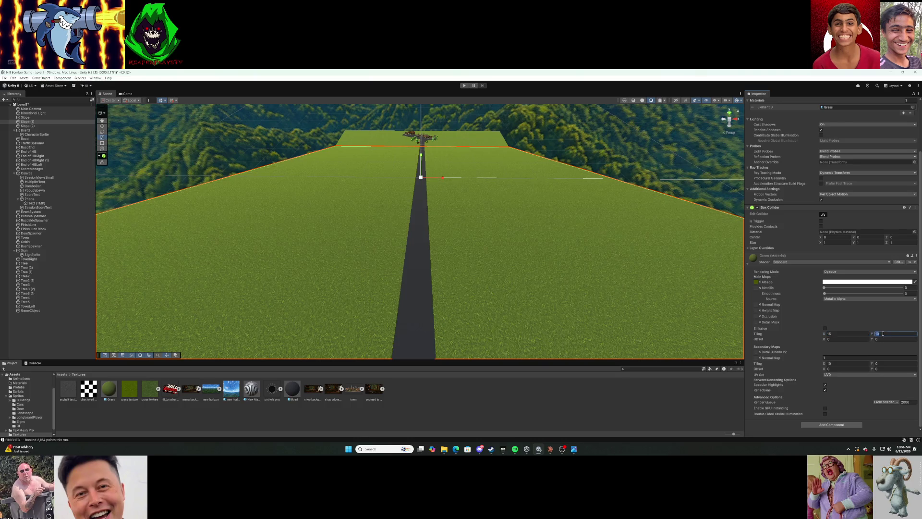
text(15)
click(464, 85)
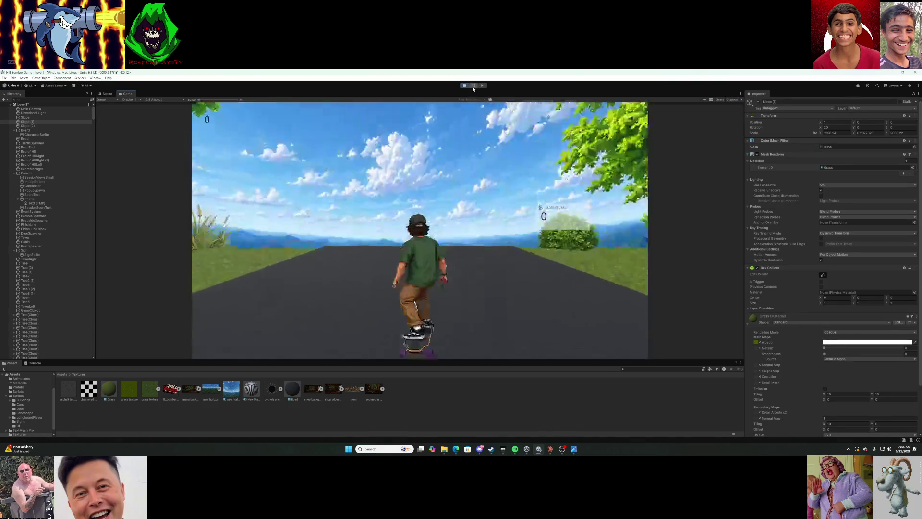
Stop the game, angle the scene down onto the road, and replay from the start line.
click(464, 85)
mouse_move(461, 202)
mouse_down()
mouse_move(444, 273)
mouse_move(481, 198)
mouse_move(478, 170)
mouse_up()
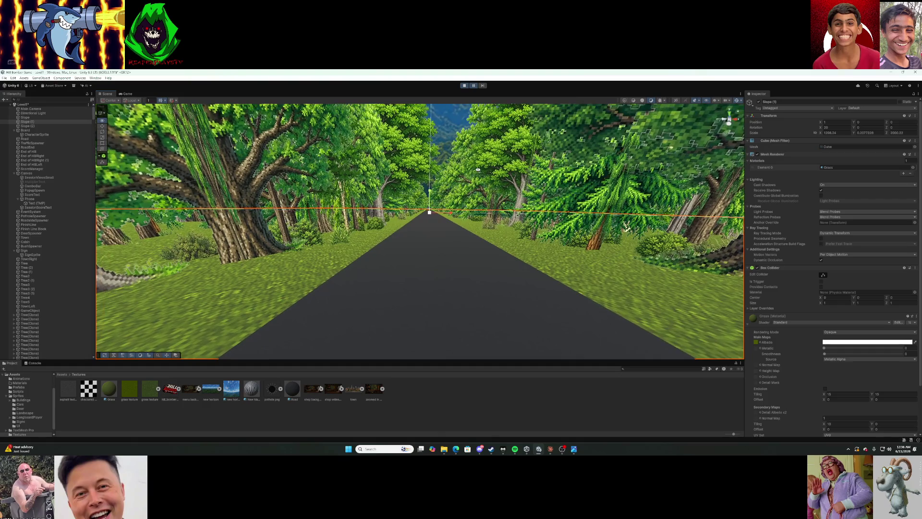
click(464, 86)
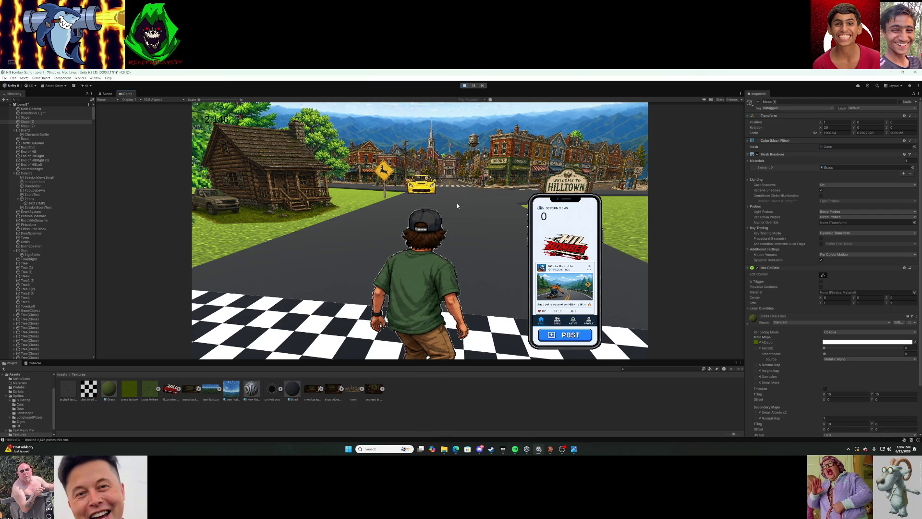
Steer the skater left and right around traffic on the downhill run back into town.
key(Left)
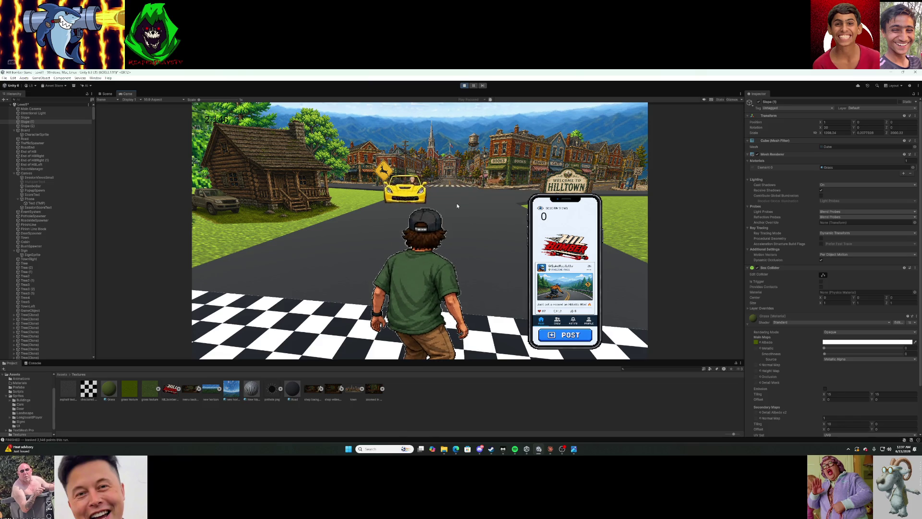
key(Right)
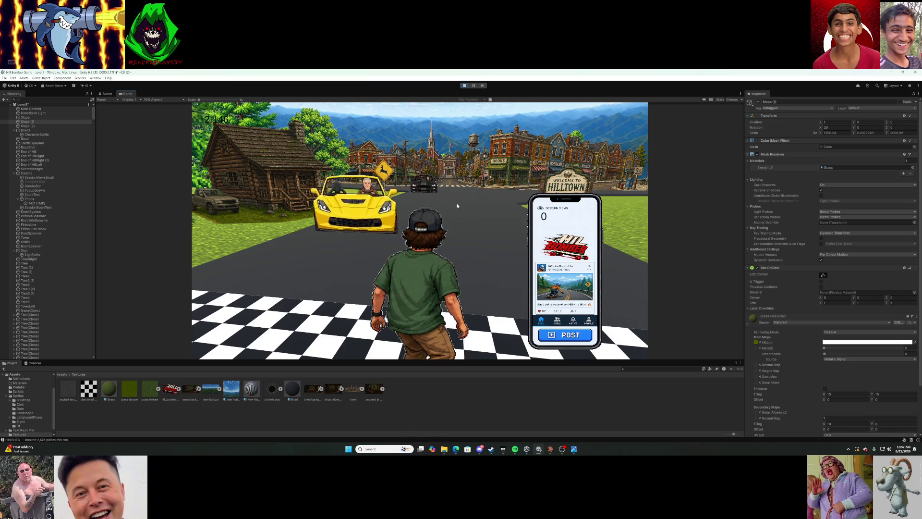
key(Left)
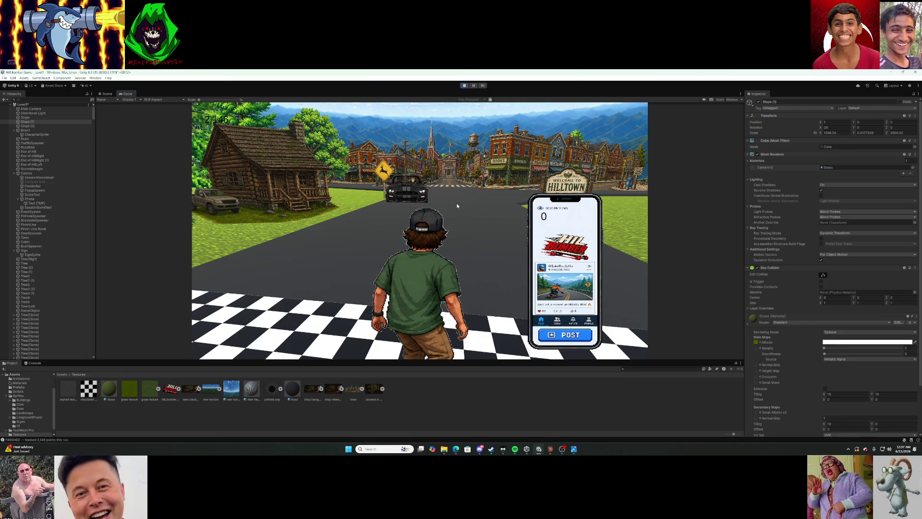
click(707, 390)
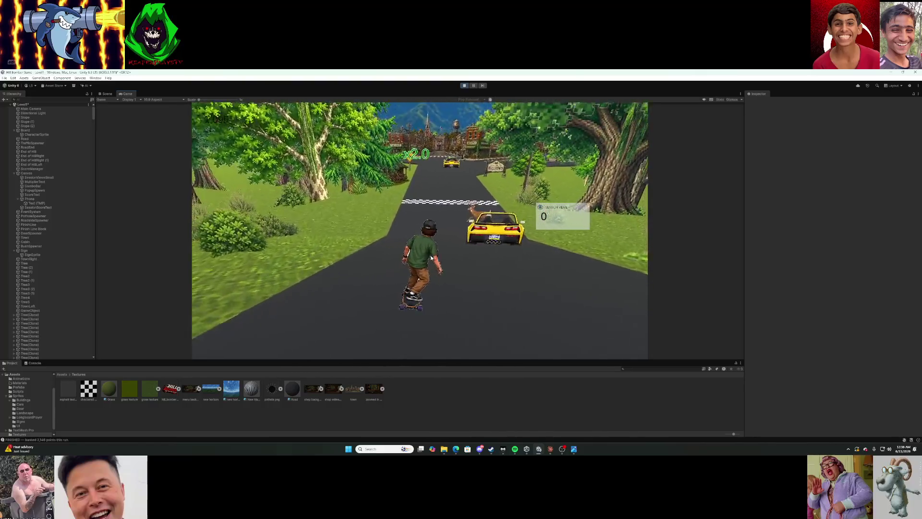
Save the scene with Ctrl+S and bring the Claude chat back up.
key(ctrl+s)
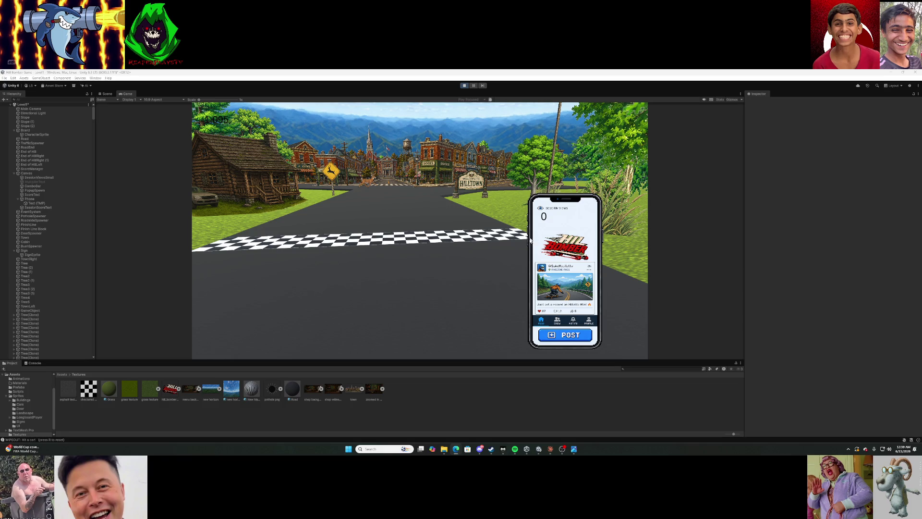
click(551, 450)
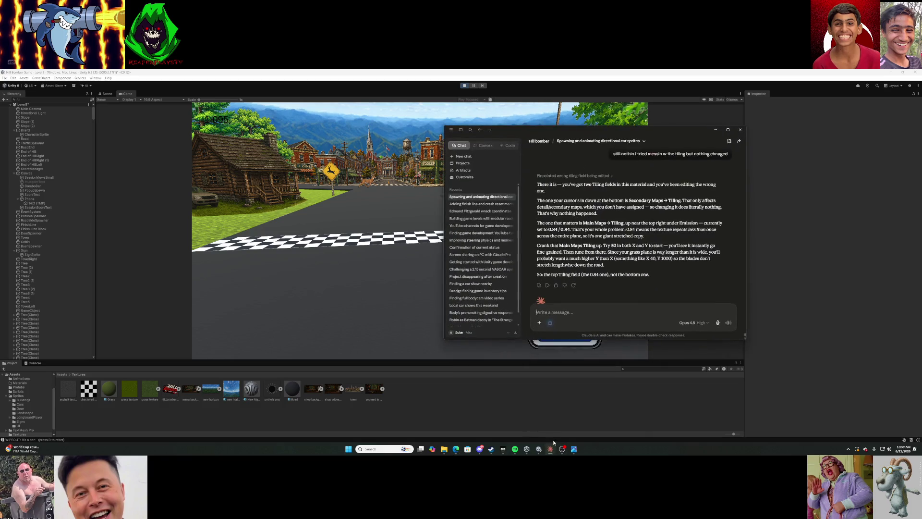
Hide Claude, pause the game, survey the tree-lined road from above in Scene view, then resume.
click(715, 130)
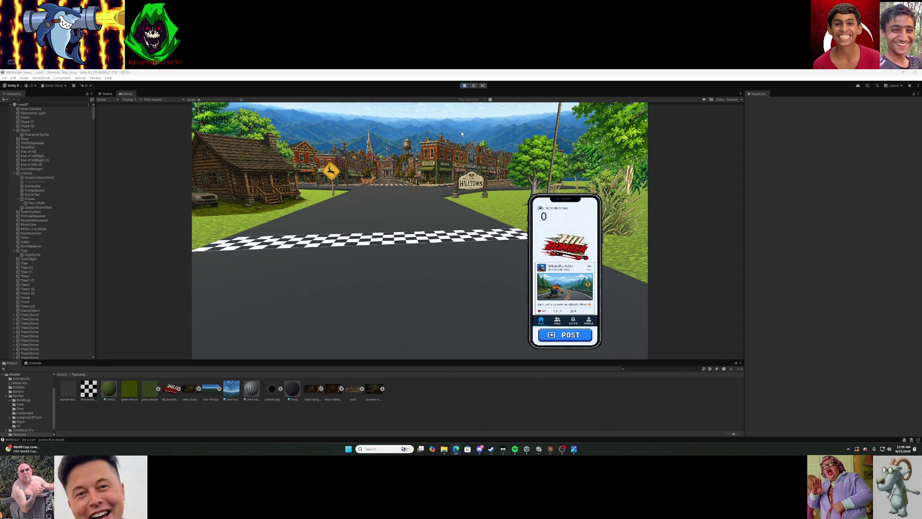
click(474, 86)
key(ctrl+1)
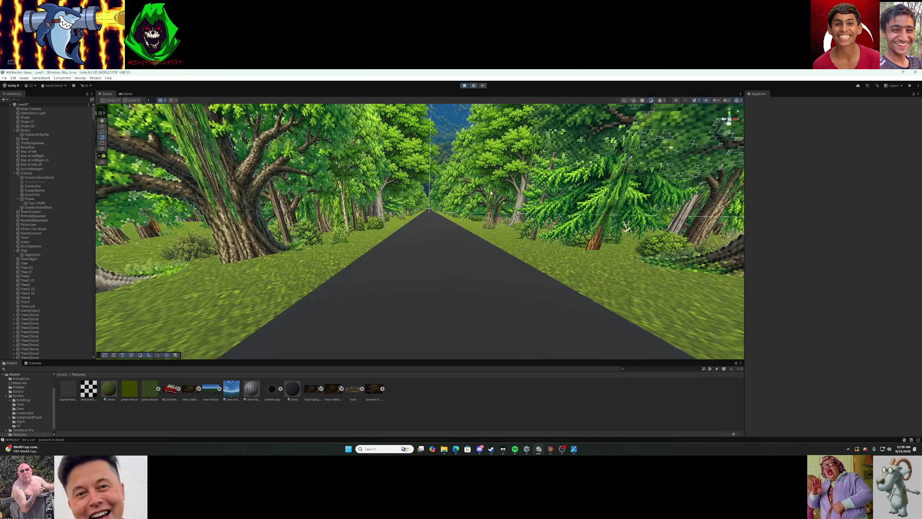
key(s)
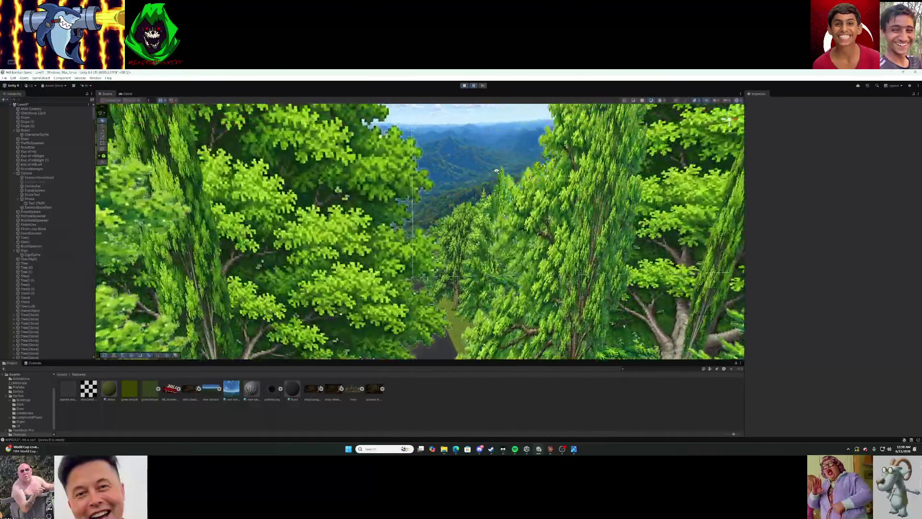
key(s)
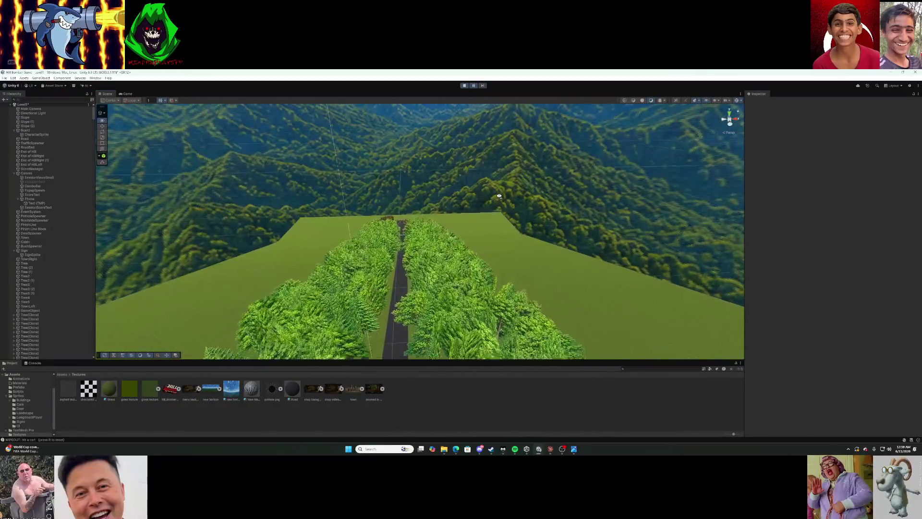
click(472, 86)
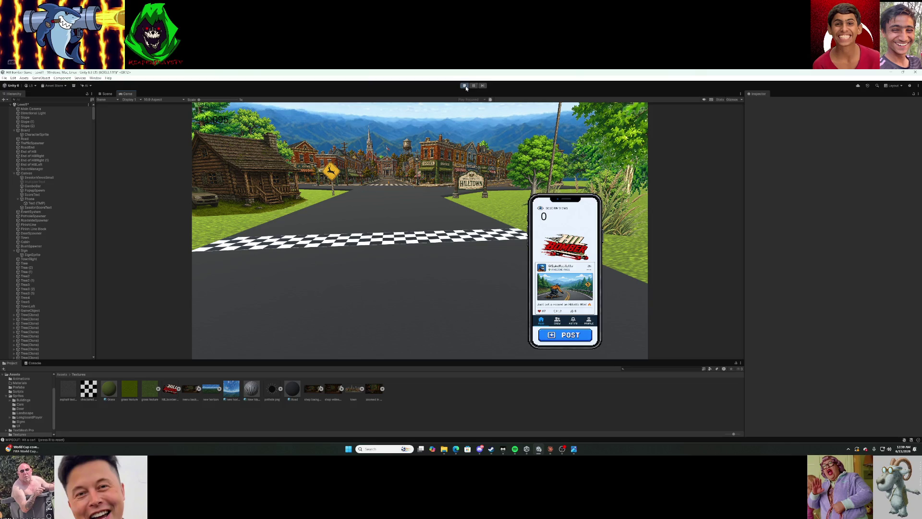
Post the run to return to the shop, then load Level1 from the green map button.
click(477, 88)
click(477, 88)
click(566, 336)
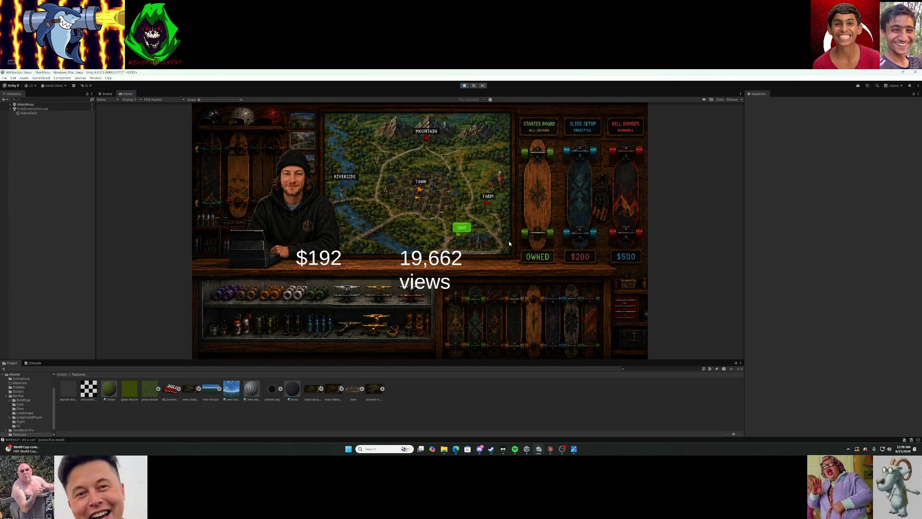
click(465, 224)
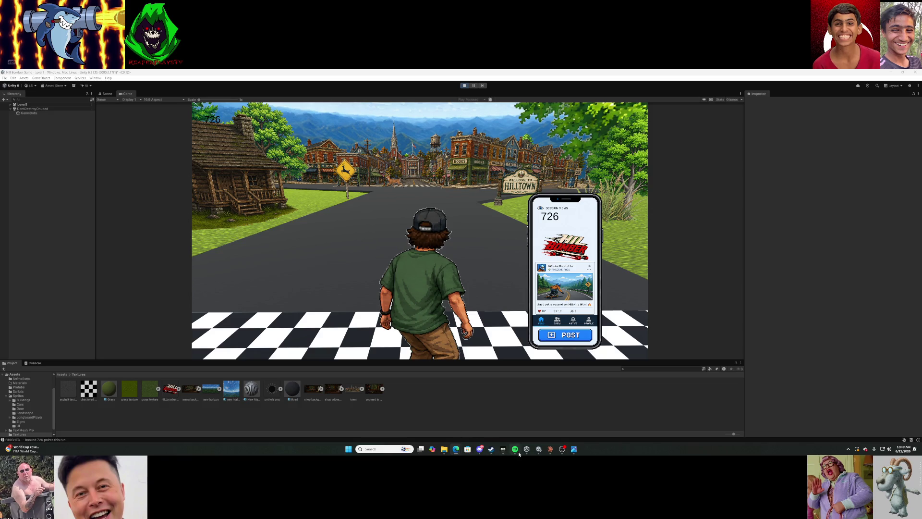
Bring the browser forward and switch to the ChatGPT image-generation conversation.
mouse_move(491, 451)
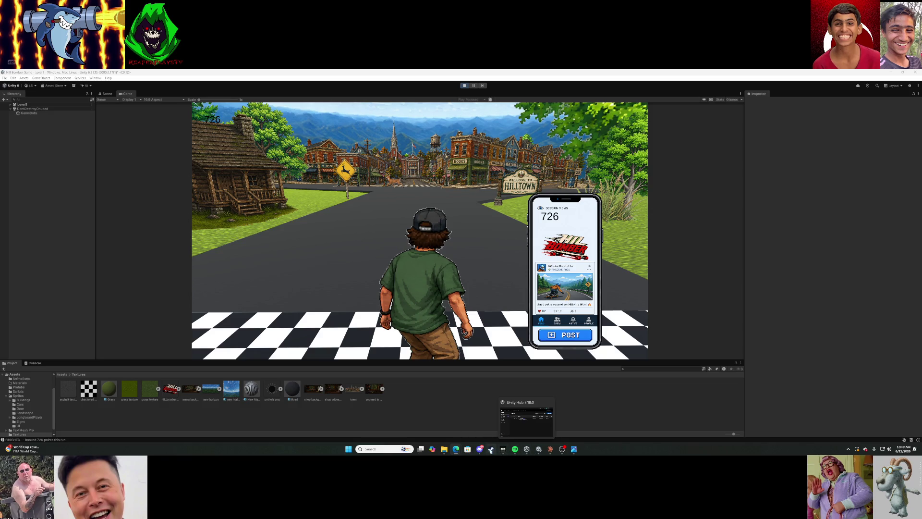
mouse_move(456, 449)
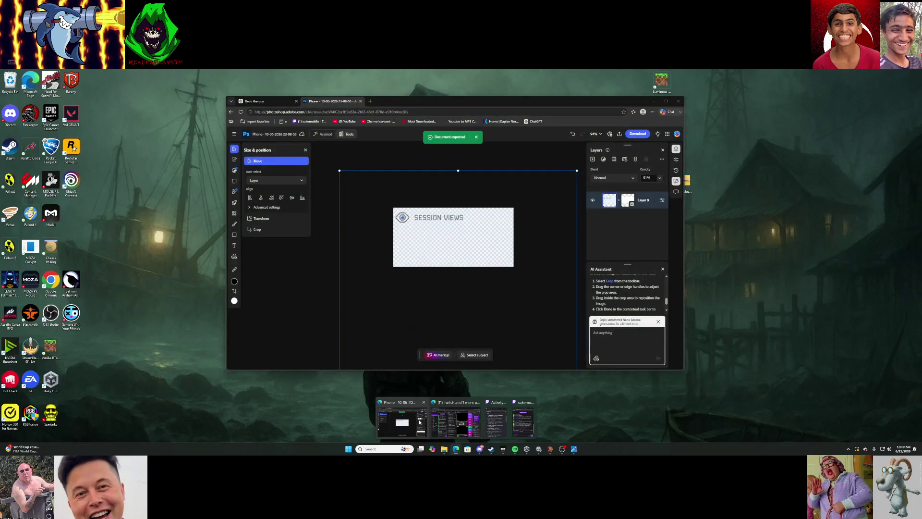
click(419, 423)
click(282, 100)
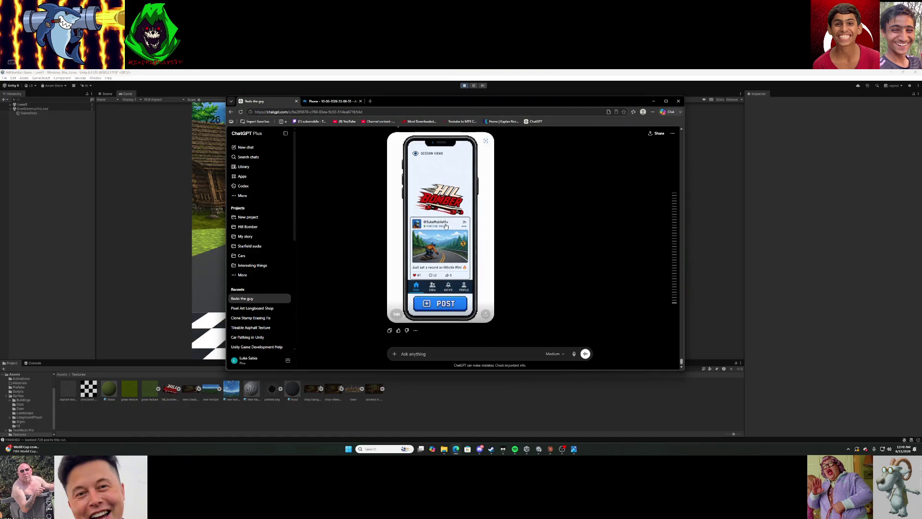
Scroll to the 16:9 skate shop wideshot and copy the image.
scroll(446, 221, down, 15)
scroll(451, 216, up, 10)
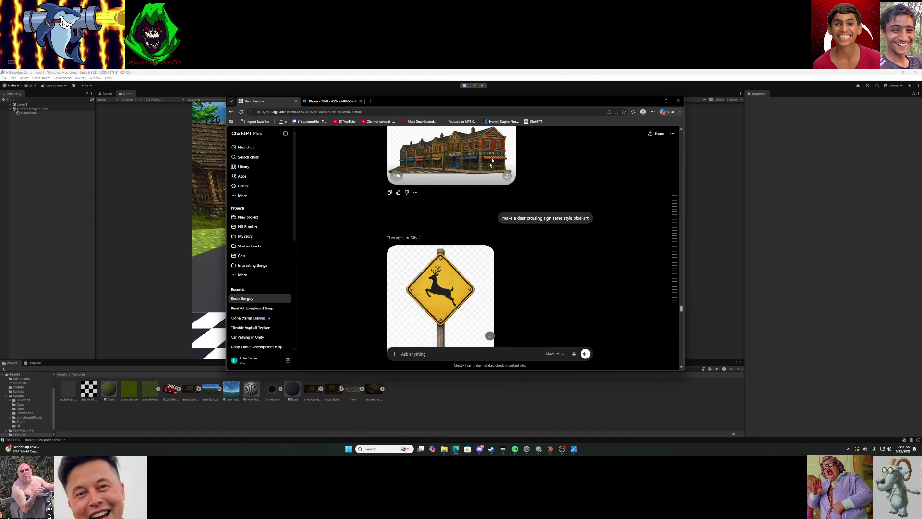
scroll(520, 200, up, 15)
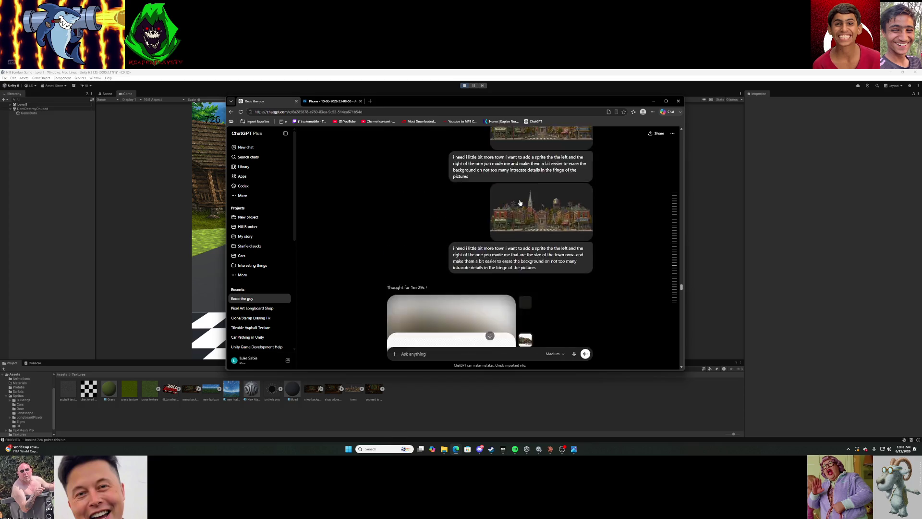
scroll(520, 200, up, 15)
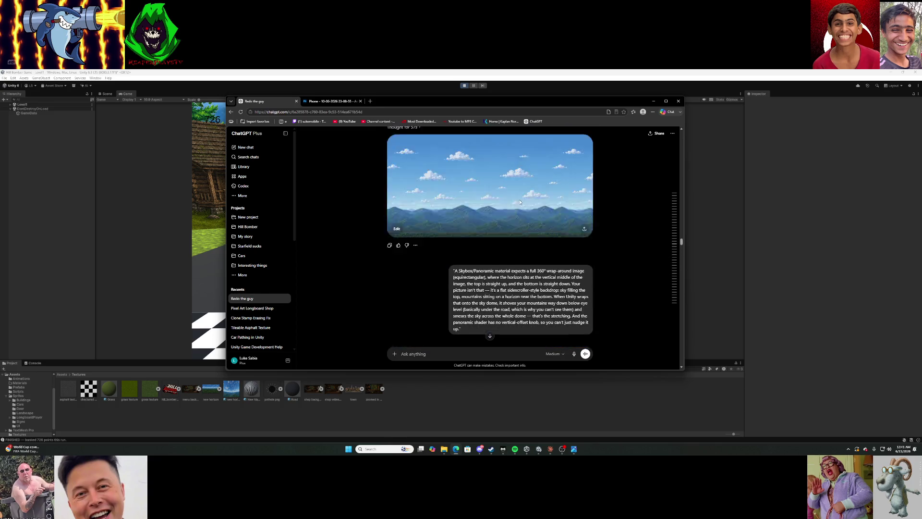
scroll(519, 202, up, 15)
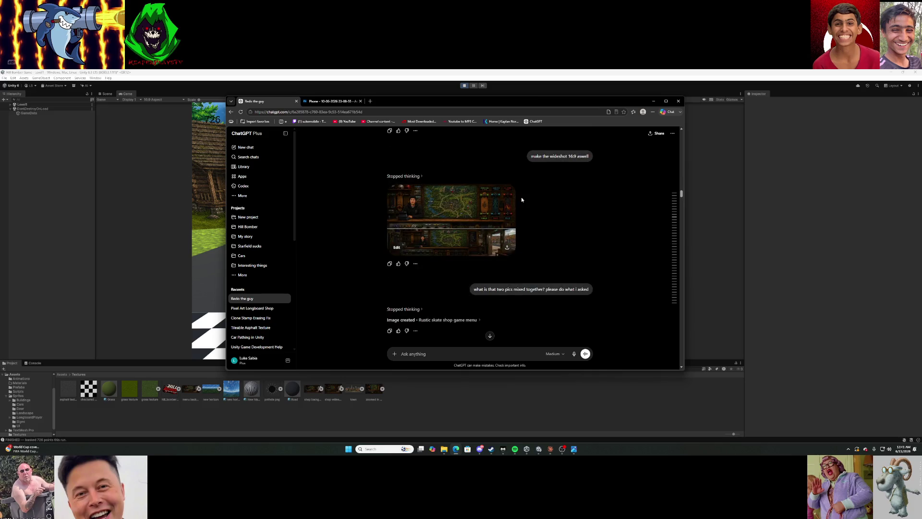
scroll(522, 199, down, 2)
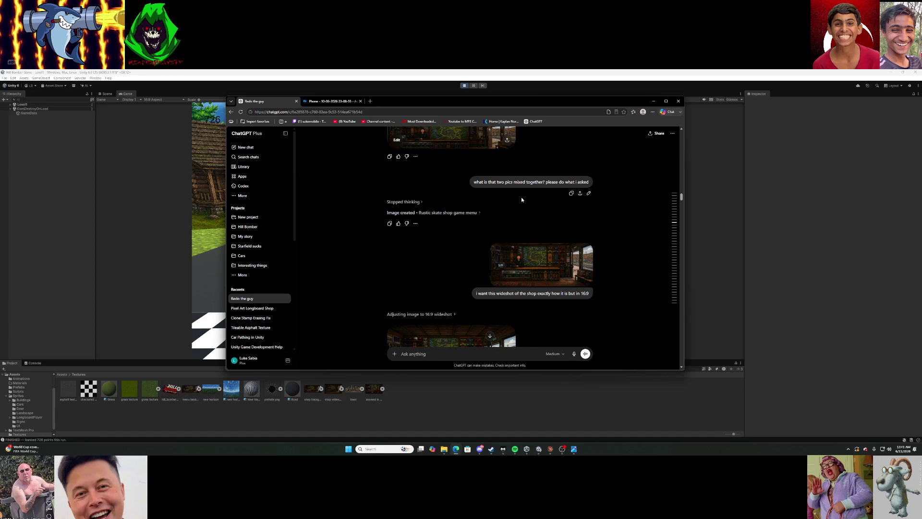
scroll(521, 199, down, 3)
scroll(522, 198, down, 3)
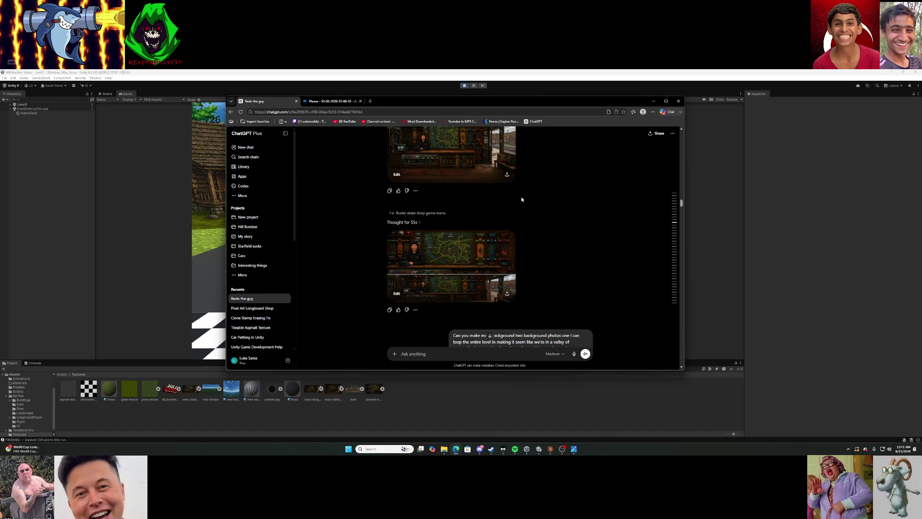
scroll(521, 199, up, 1)
right_click(486, 198)
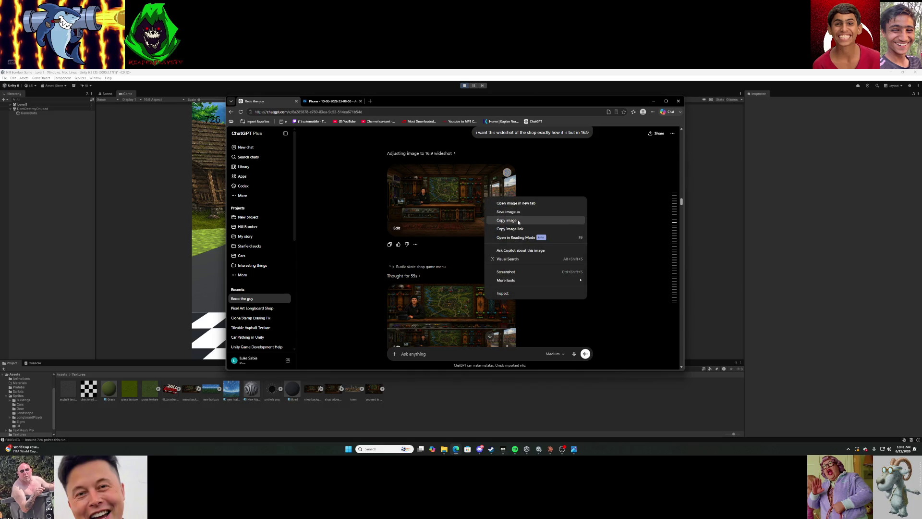
click(542, 185)
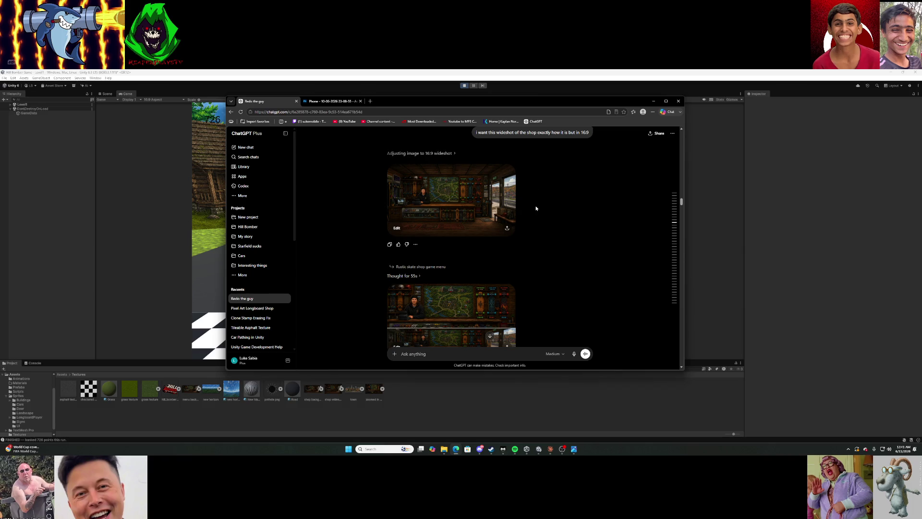
Scroll back to the 16:9 shop image and copy it again.
scroll(536, 208, down, 2)
scroll(536, 208, down, 2)
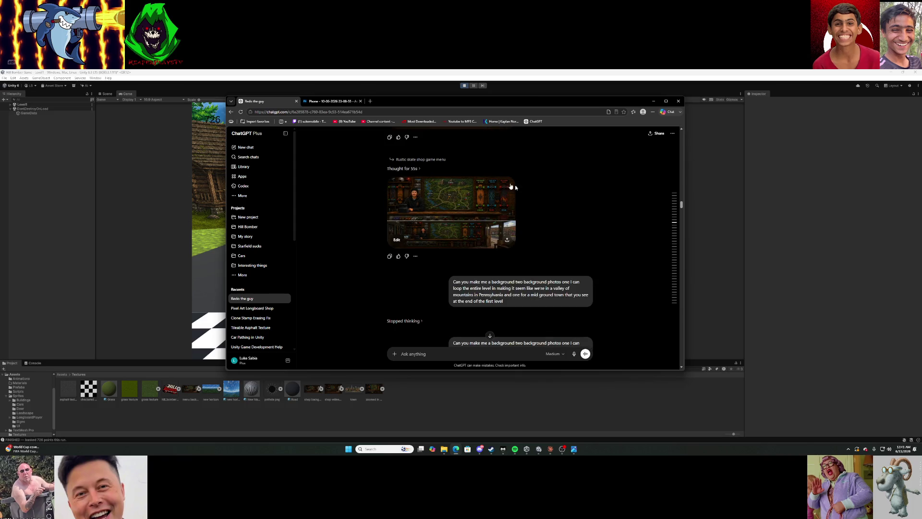
scroll(443, 191, up, 4)
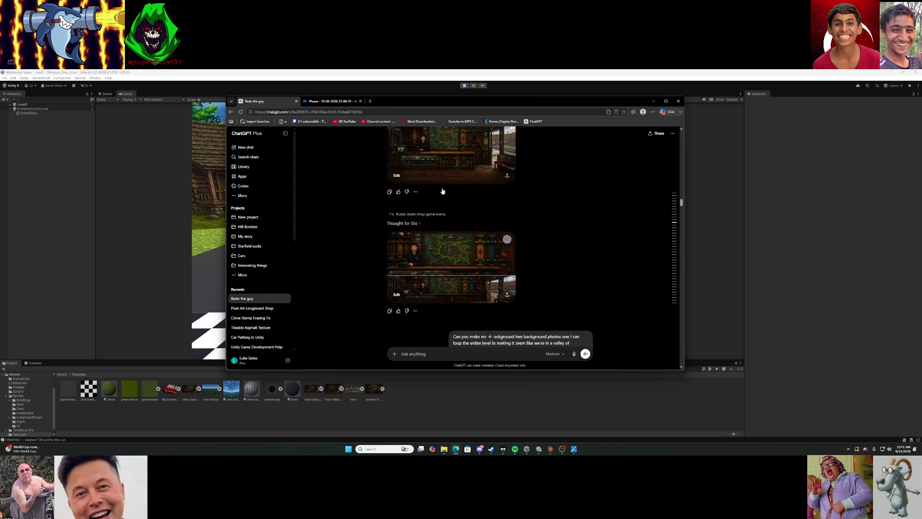
right_click(448, 192)
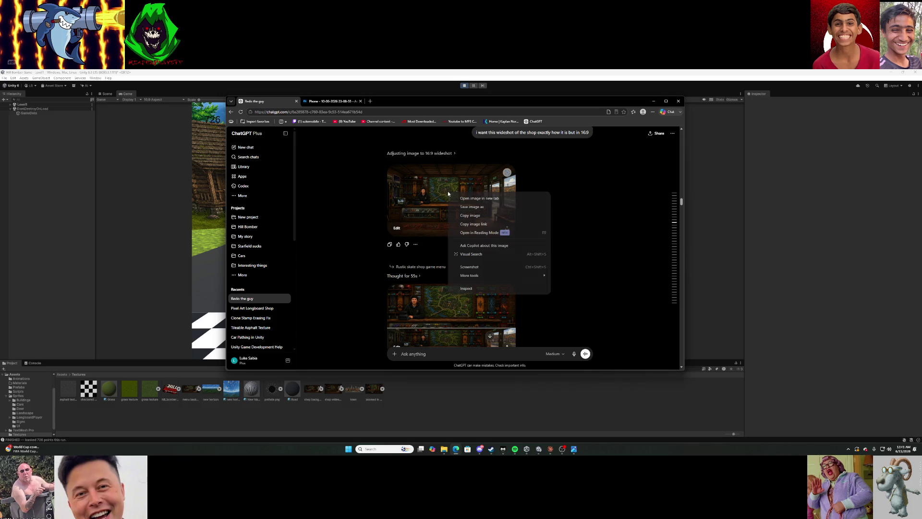
click(474, 216)
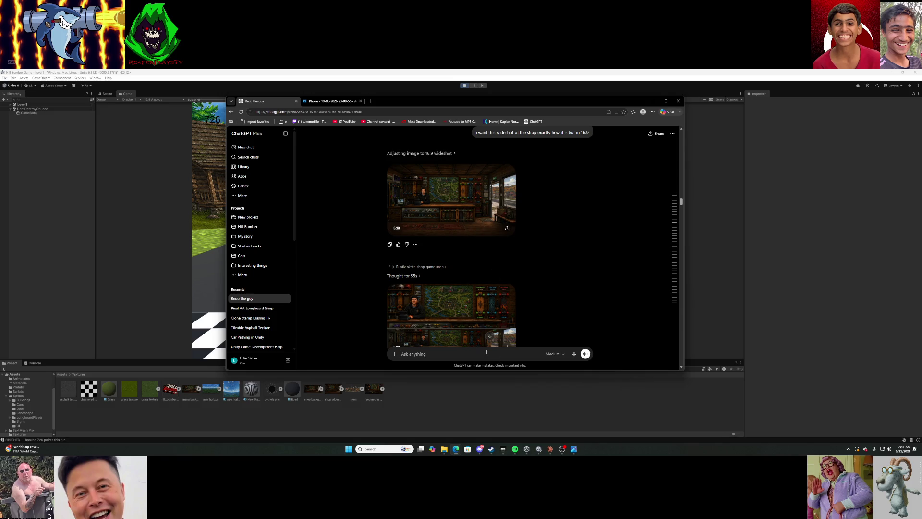
Paste the shop image and ask for a PNG of the shop exterior to place right of the road.
key(ctrl+v)
text(i ant)
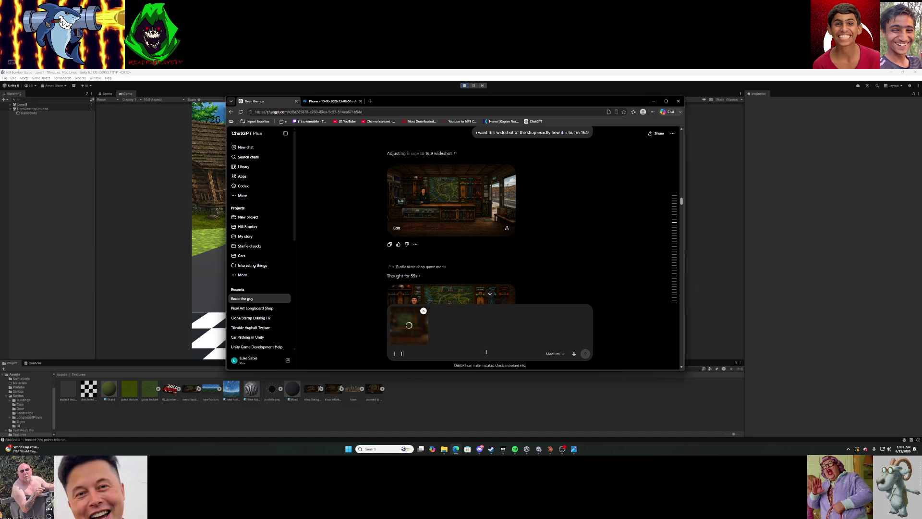
key(BackSpace)
key(BackSpace)
key(BackSpace)
text(nt a png of)
text( the out)
text(side of)
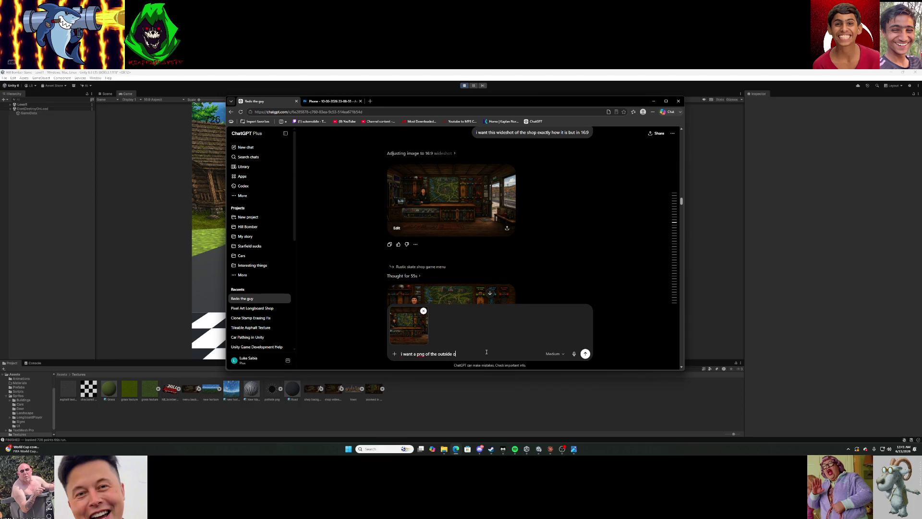
text( the sh)
text(op i)
text(m going)
text( to pla)
text(ce it o)
text(n the right side)
text( of the road)
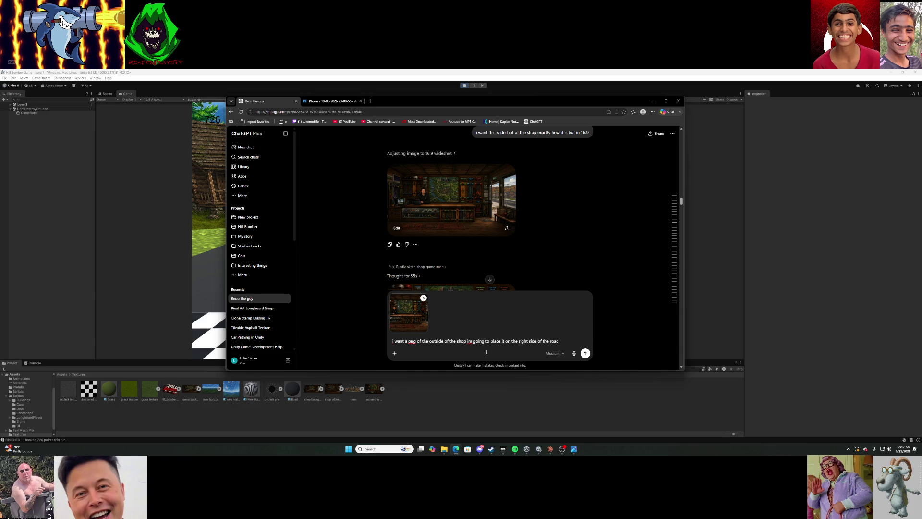
text( and)
text( ride p)
text(as)
text(t it on the)
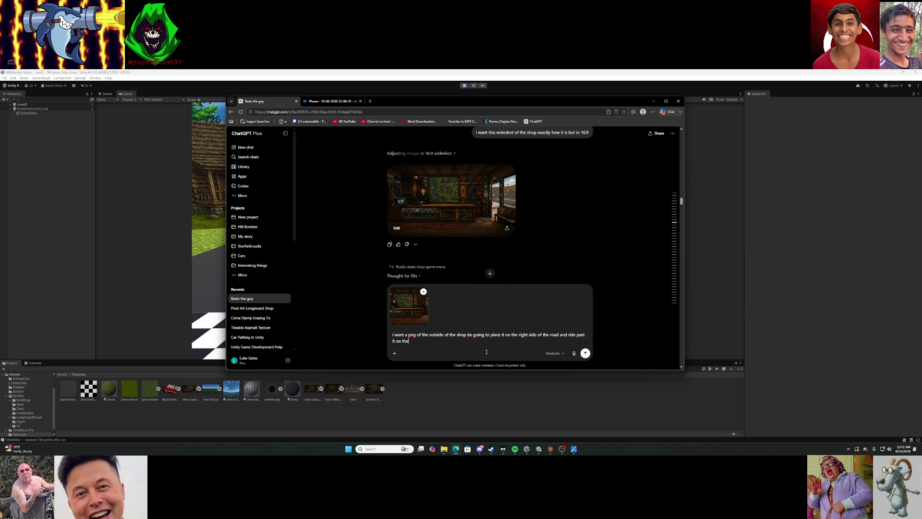
text( road)
key(Return)
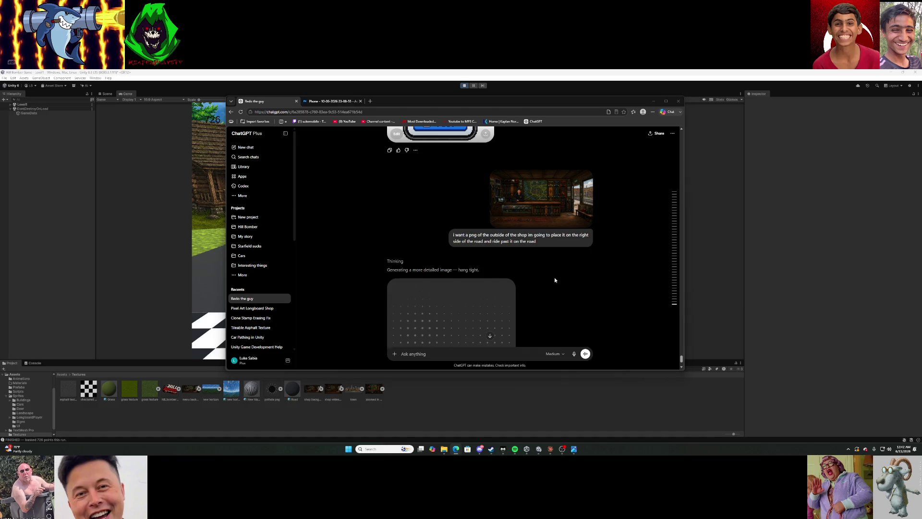
Hide the browser, post the run's views to reach $199 and 20,388 views, then start a new run.
click(652, 102)
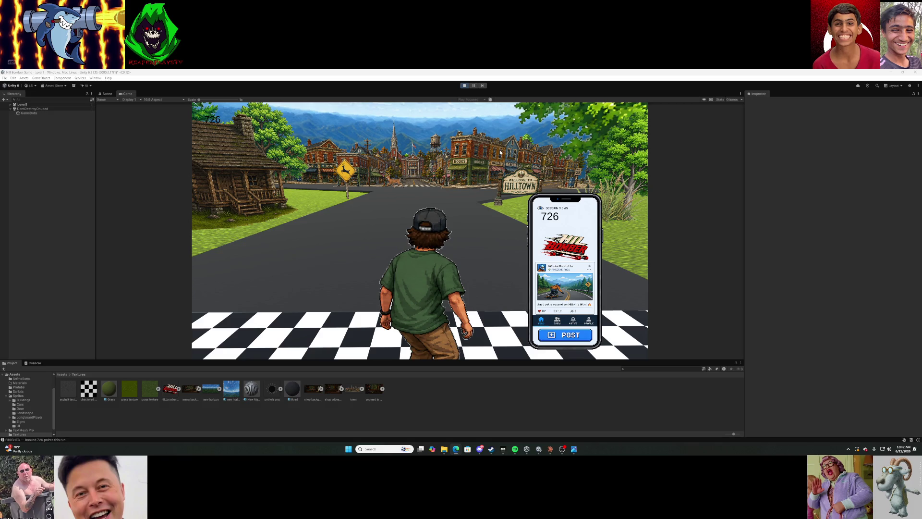
click(558, 334)
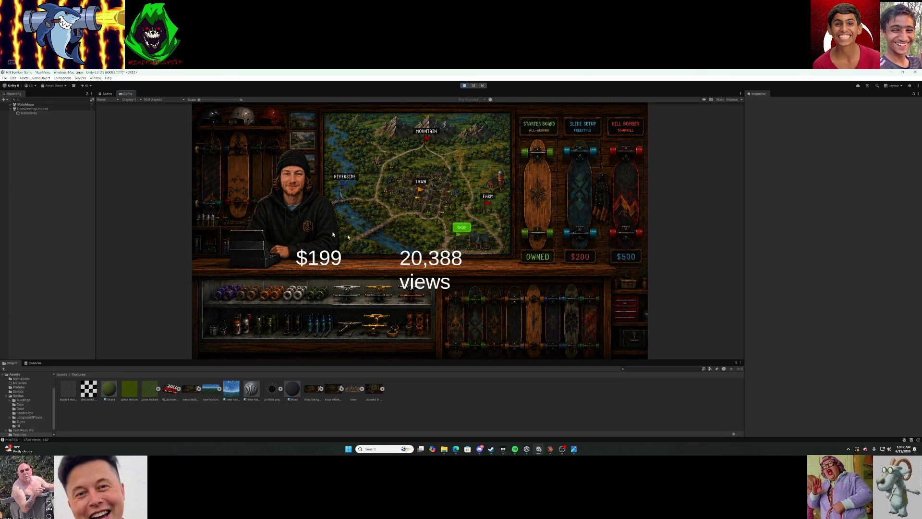
click(462, 228)
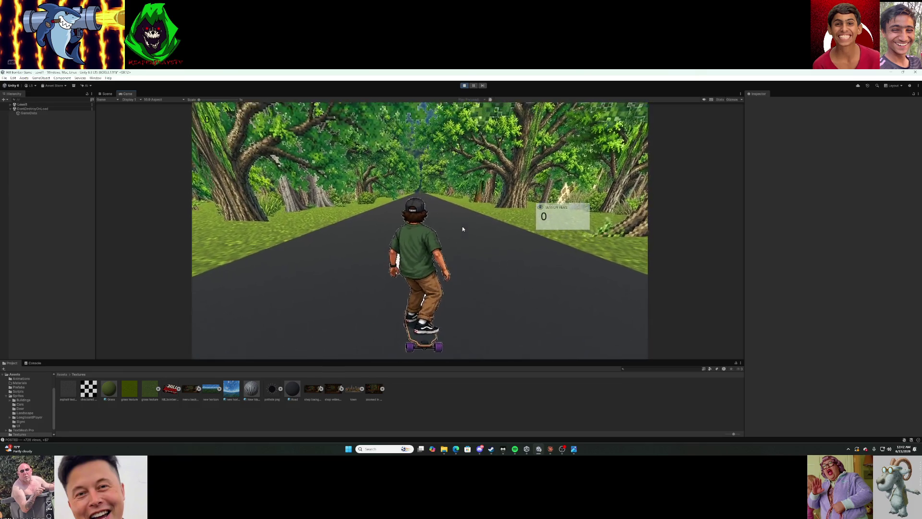